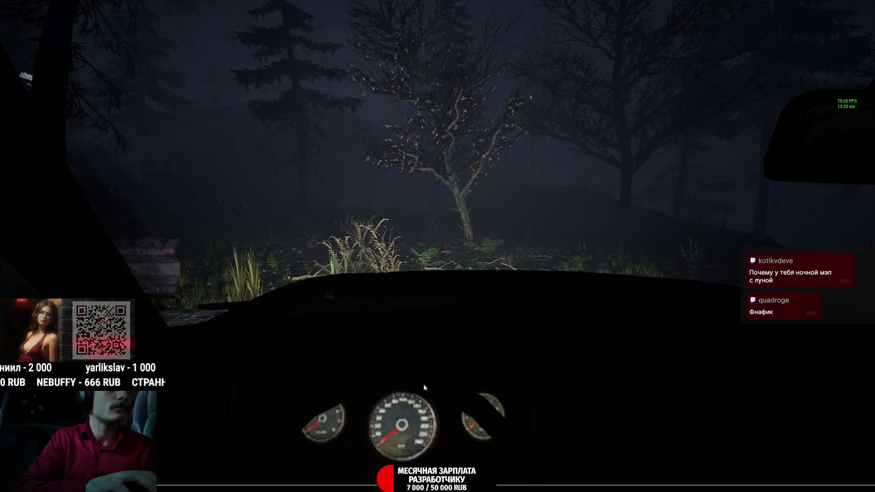
- Toggle the console open and closed, then leave the night forest driving playtest for Chrome
key(grave)
key(grave)
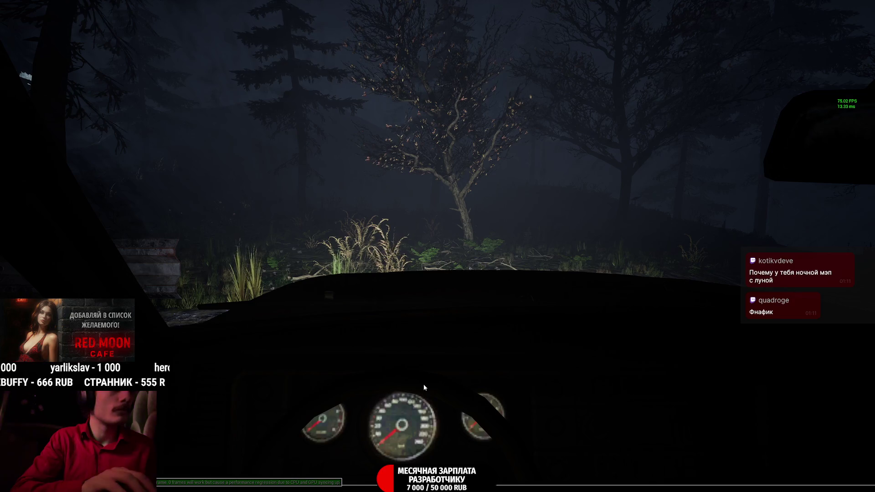
key(grave)
key(grave)
key(grave)
key(grave)
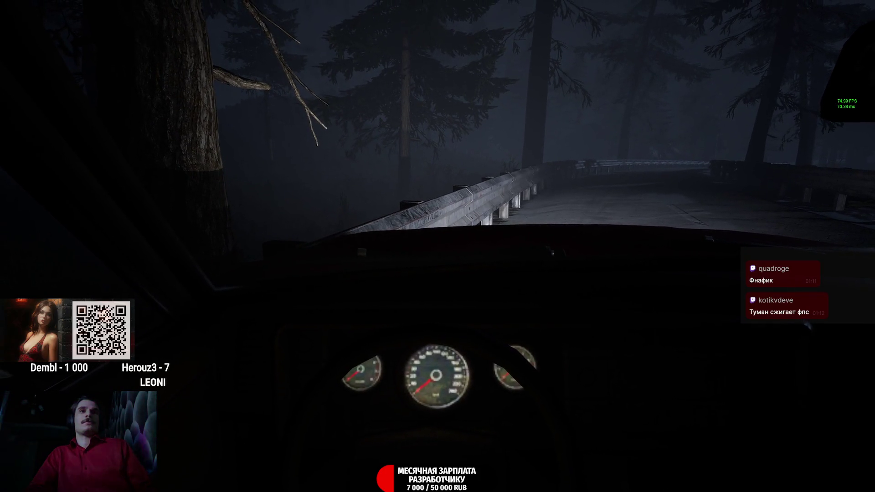
key(alt+Tab)
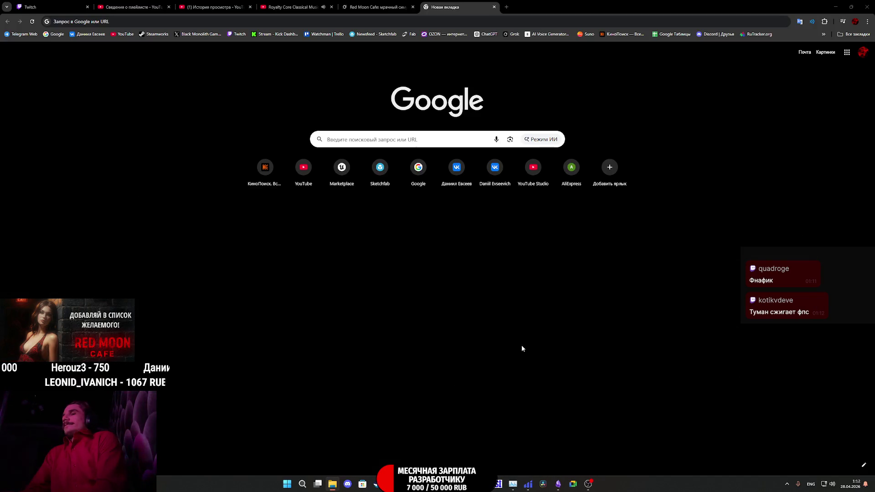
- Close the empty new tab and go from the Twitch tab to the Royalty Core music tab
click(65, 4)
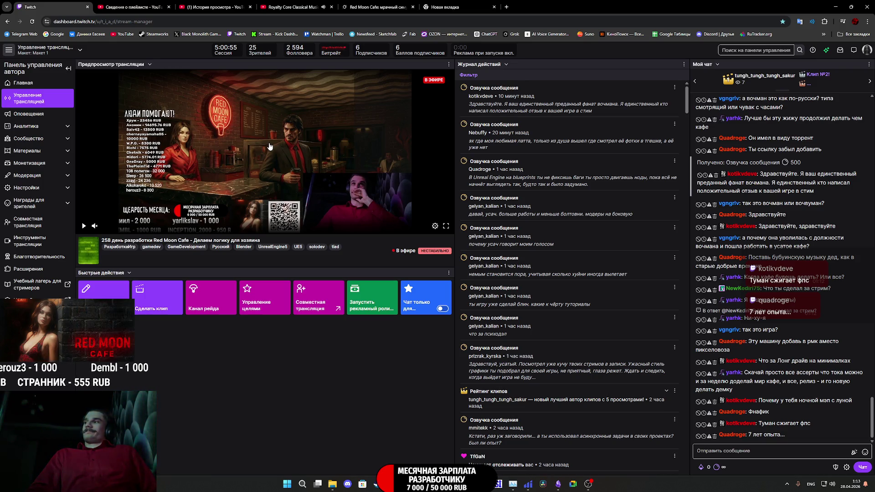
middle_click(464, 5)
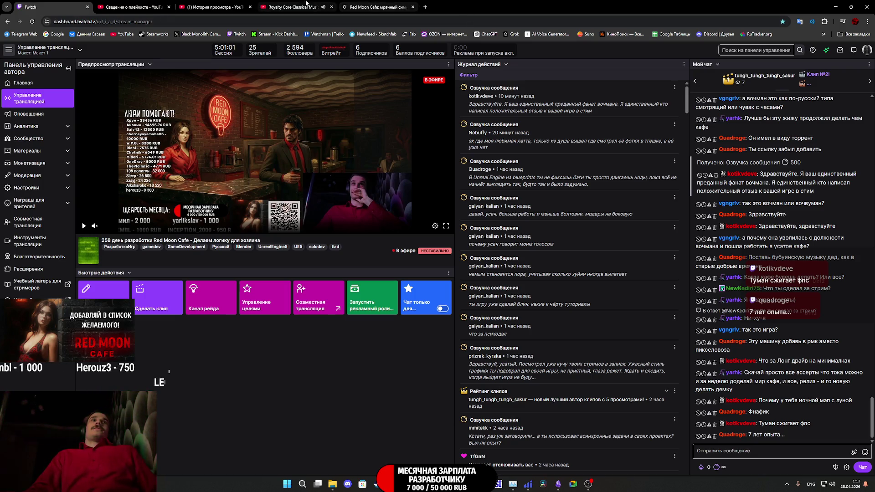
click(291, 7)
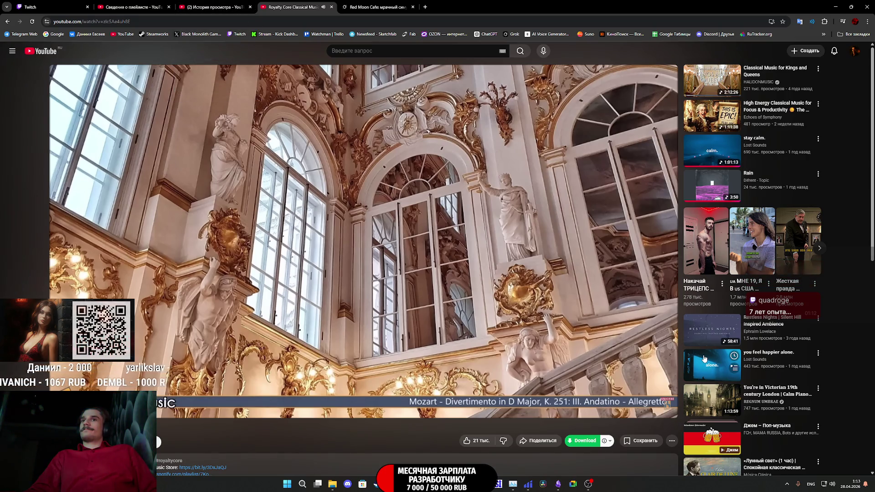
- Open LoFi Радио from bookmarks, then close the History, Royalty Core and lofiradio.ru tabs
click(856, 34)
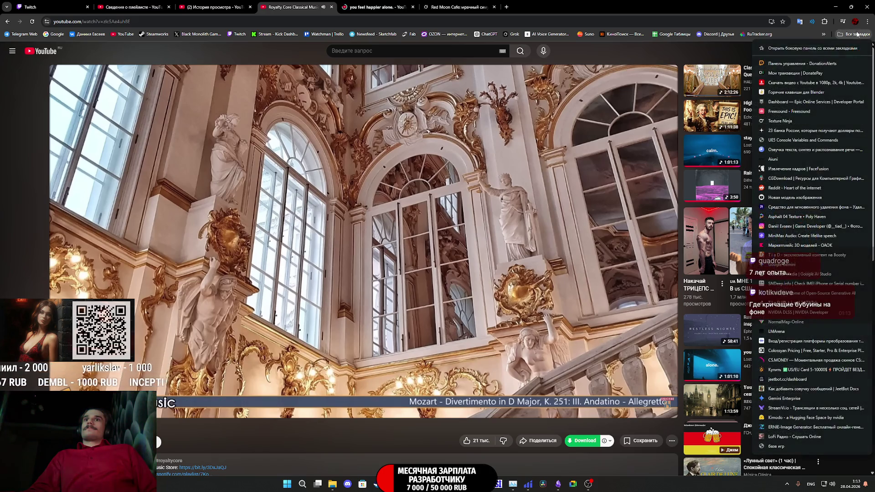
click(784, 436)
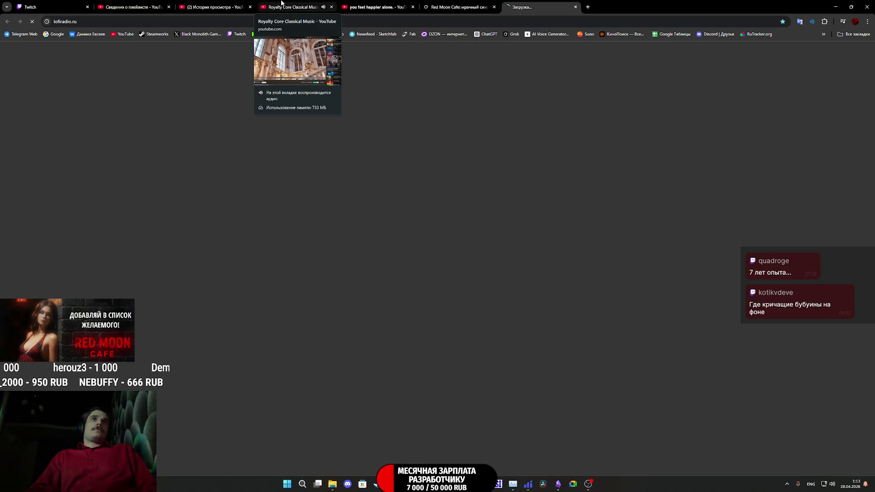
middle_click(221, 3)
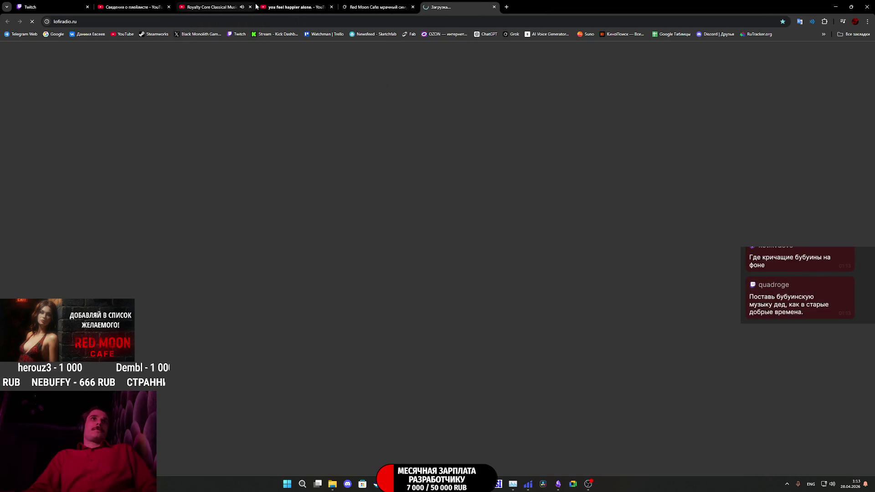
click(304, 8)
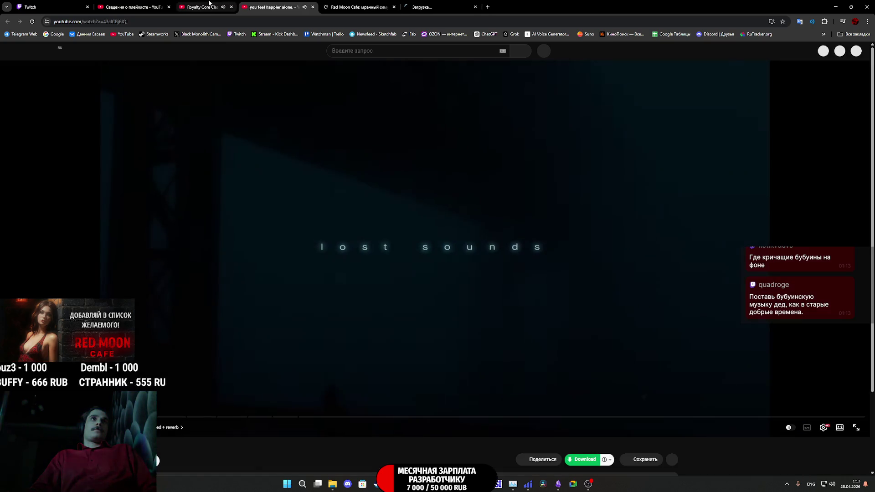
middle_click(211, 5)
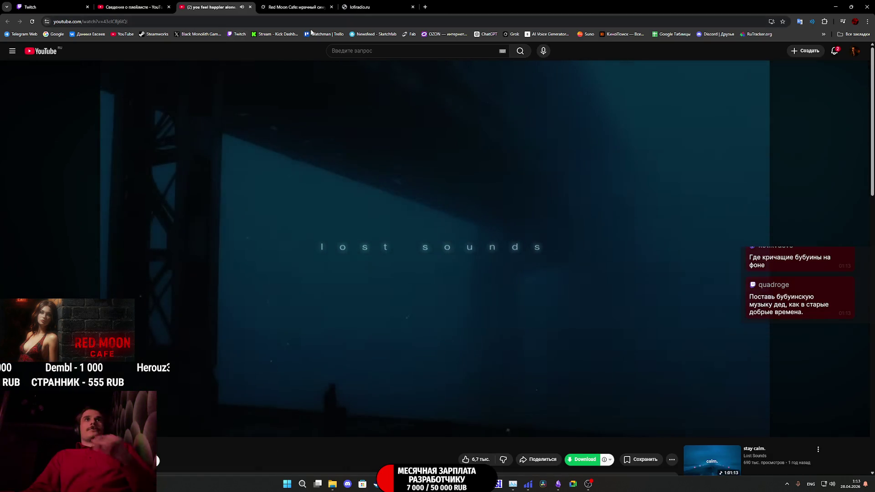
middle_click(378, 8)
click(45, 7)
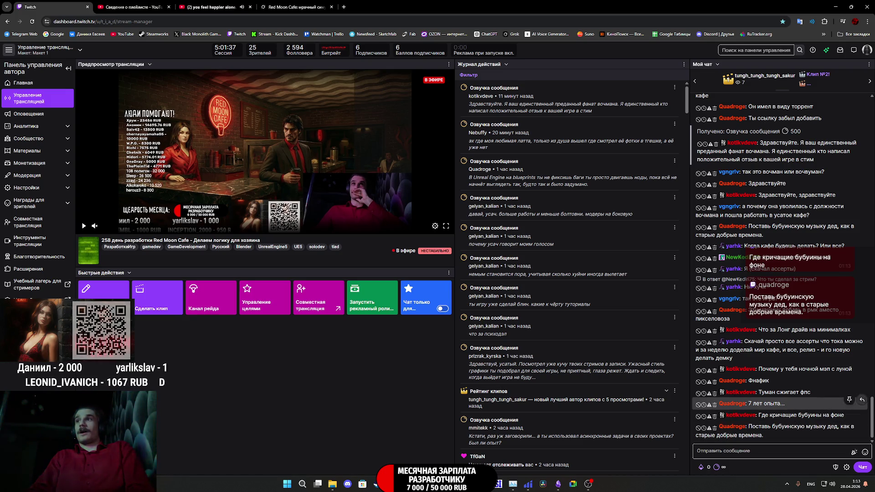
- Pause the background YouTube music video and return to the Twitch dashboard
scroll(569, 246, down, 1)
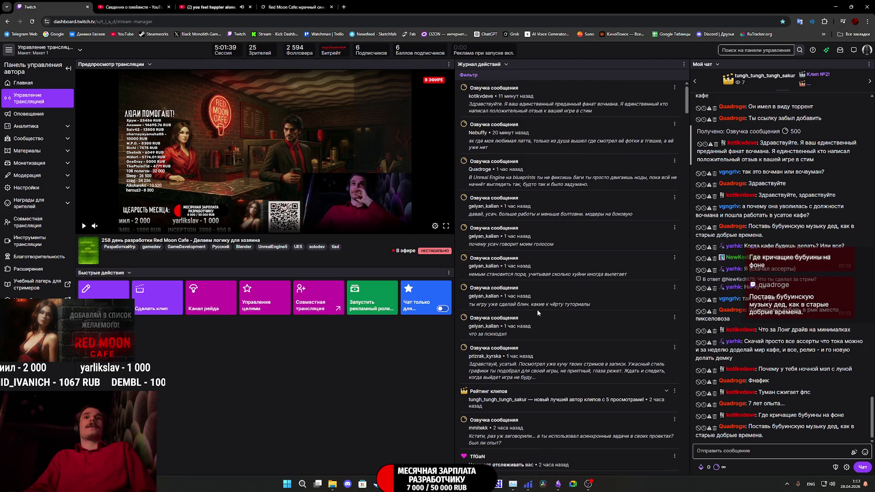
click(223, 7)
click(299, 111)
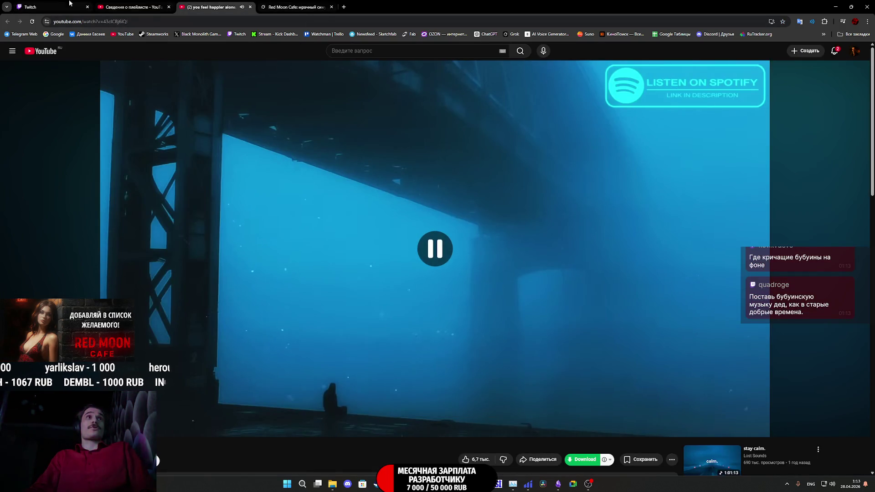
key(ctrl+1)
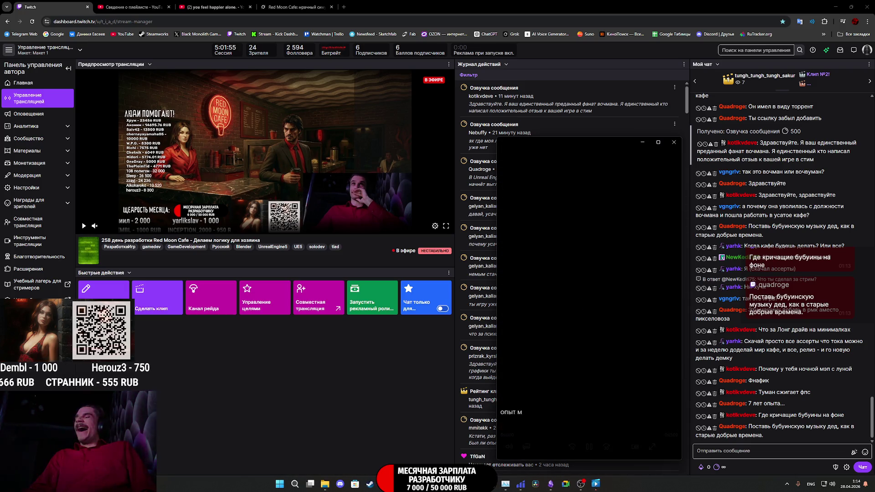
- Turn the pop-out clip's volume down to 1 and return to Unreal's Owner_BP graph
click(669, 447)
click(567, 415)
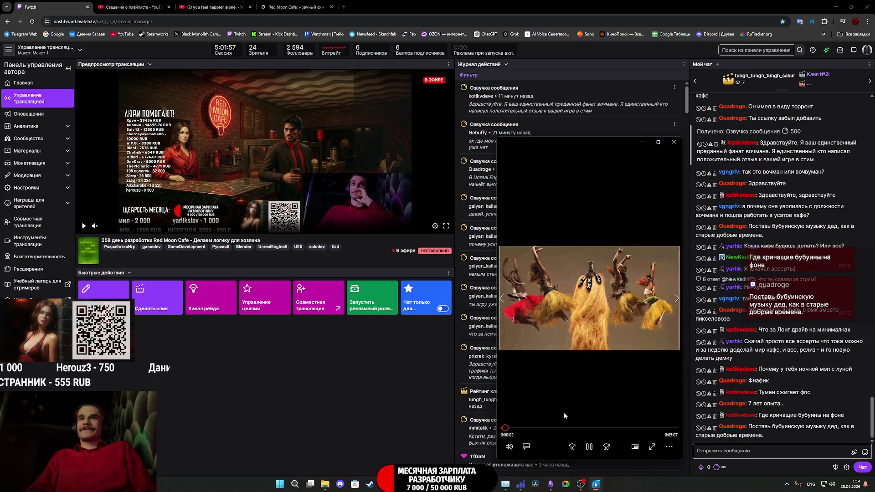
click(508, 447)
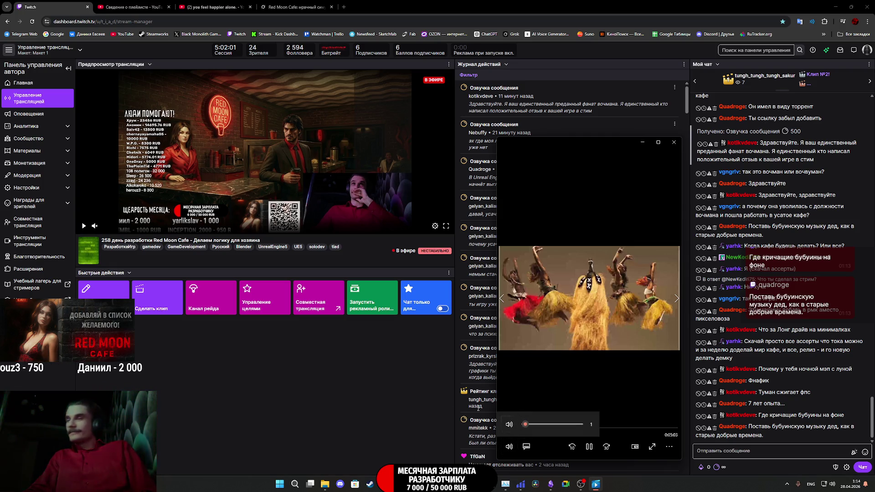
mouse_move(416, 484)
click(416, 444)
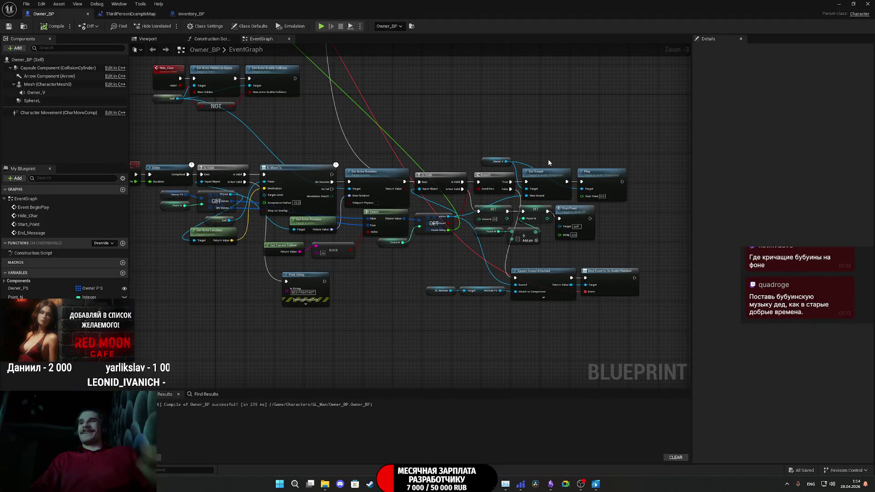
- Float the Owner_BP editor and open OwnerP_S from Content > Custom_Variables > NPC
mouse_move(707, 4)
mouse_down()
mouse_move(444, 256)
mouse_move(484, 154)
mouse_move(580, 46)
mouse_up()
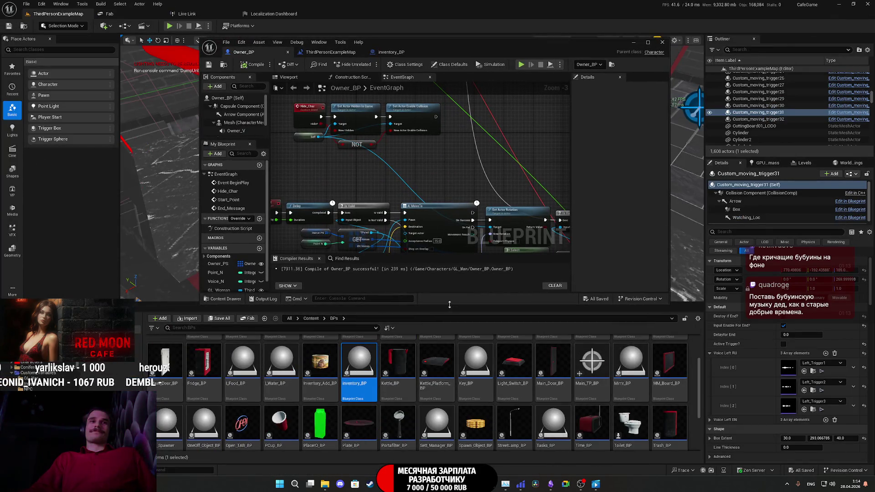
click(310, 318)
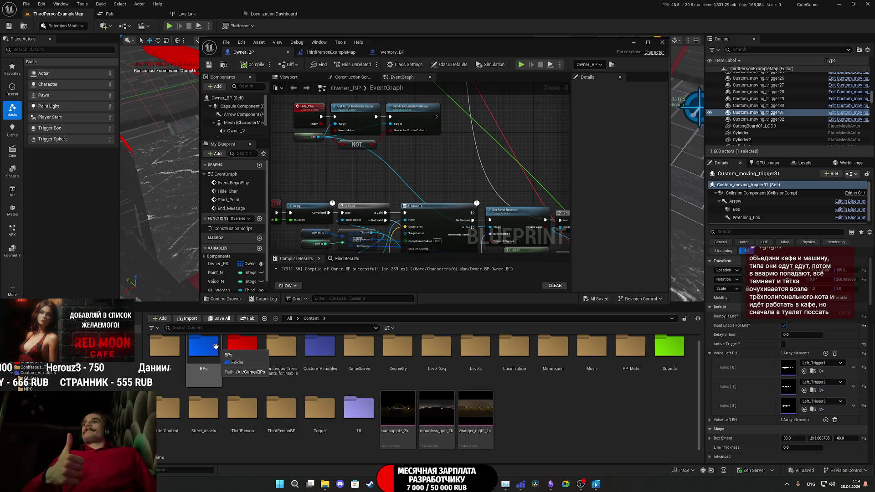
double_click(317, 357)
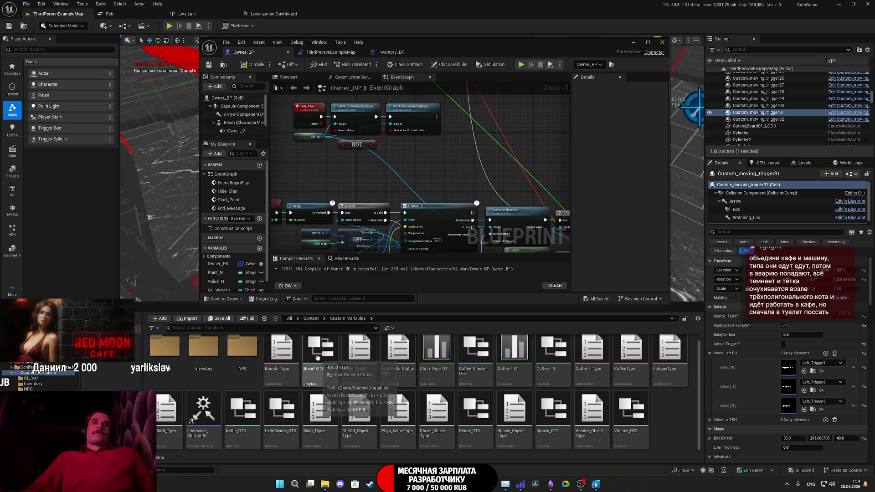
double_click(238, 359)
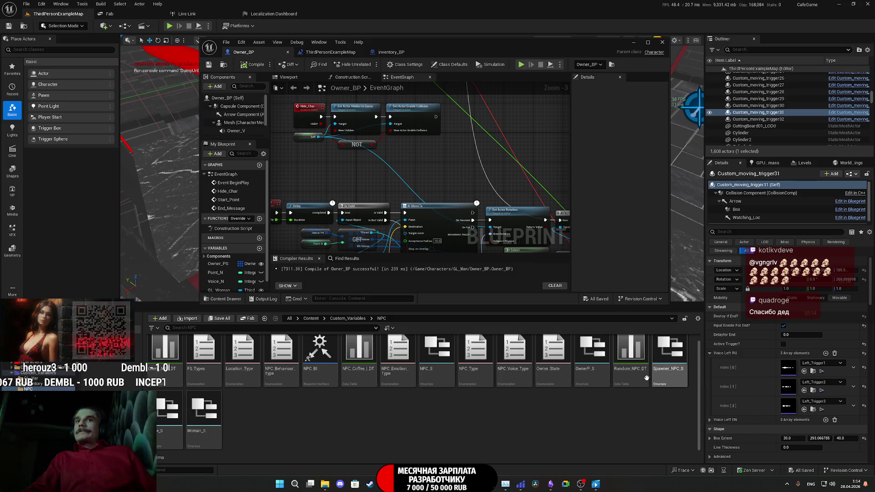
double_click(592, 360)
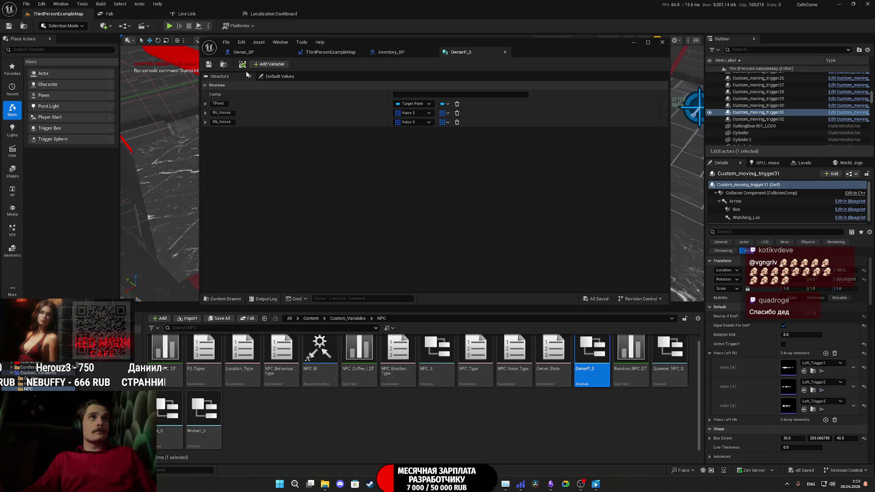
- Add a Boolean member named Auto_Next_Point to OwnerP_S and save
click(264, 64)
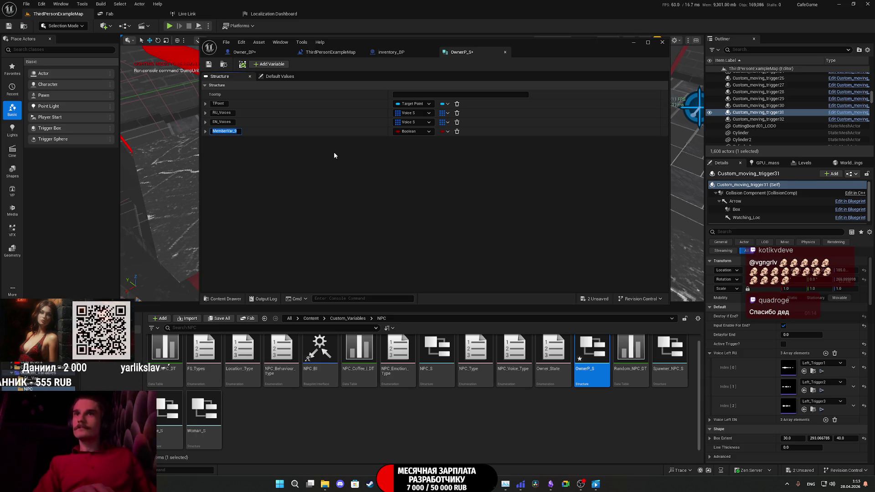
text(A)
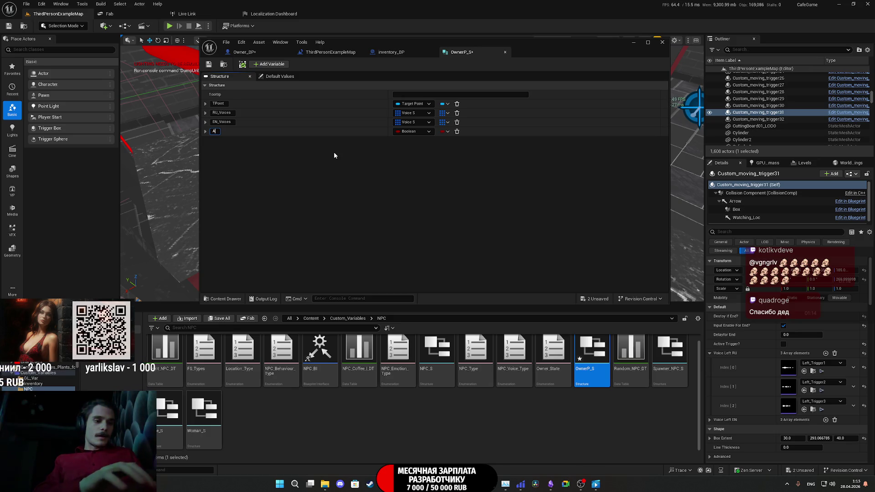
text(uto)
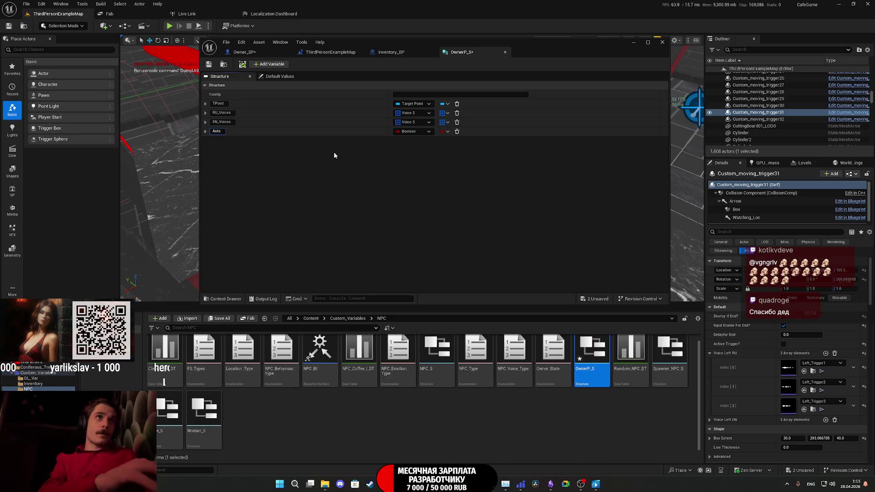
text(_Next)
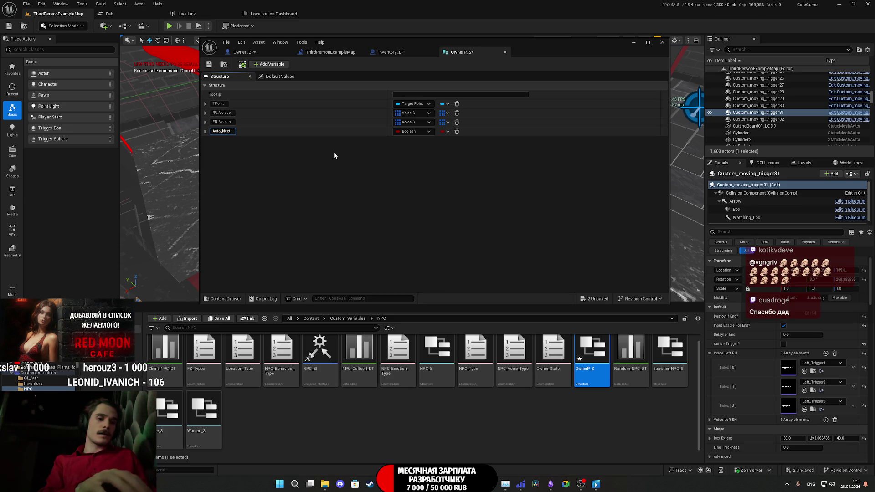
text(_Point)
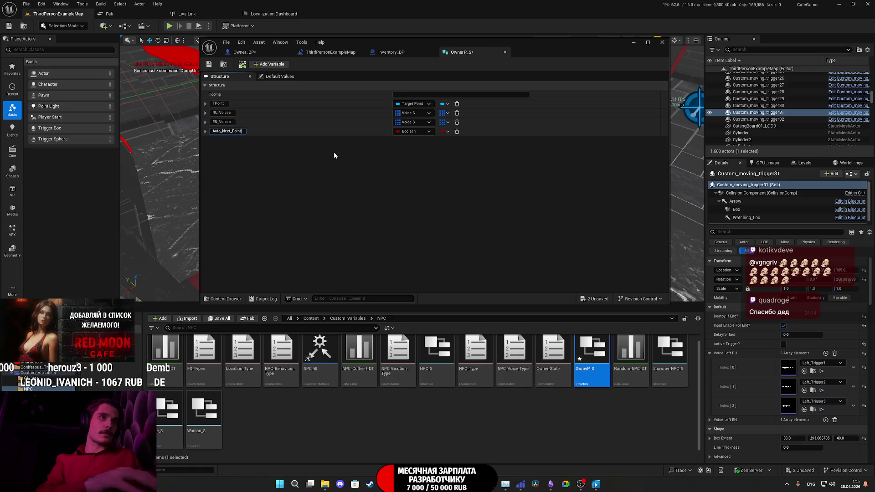
key(Return)
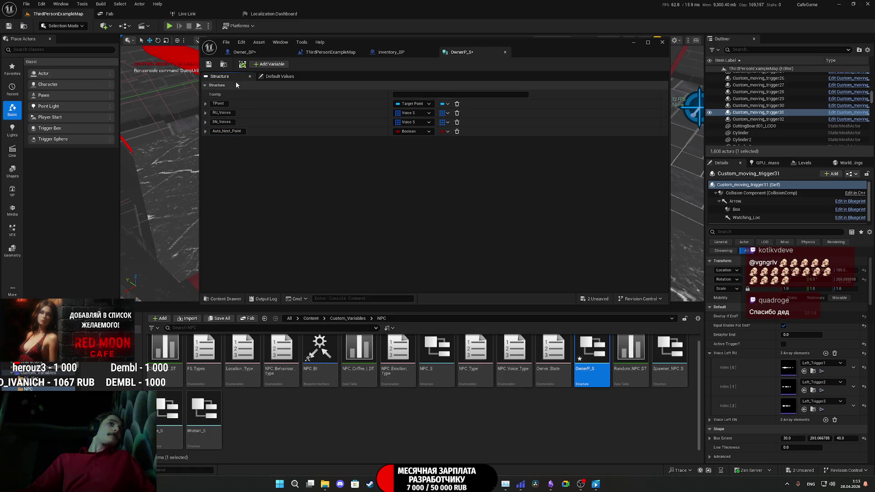
key(ctrl+s)
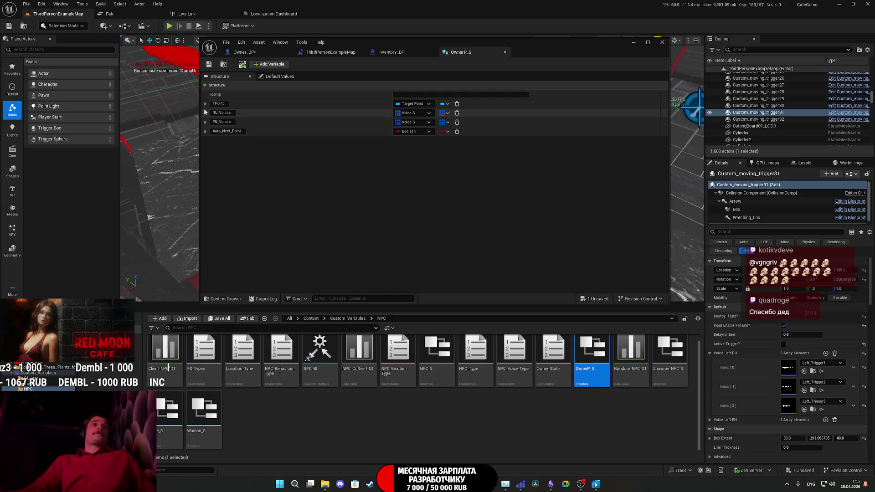
- Default Auto_Next_Point to true in Default Values, save OwnerP_S, and open Voice_S
click(205, 131)
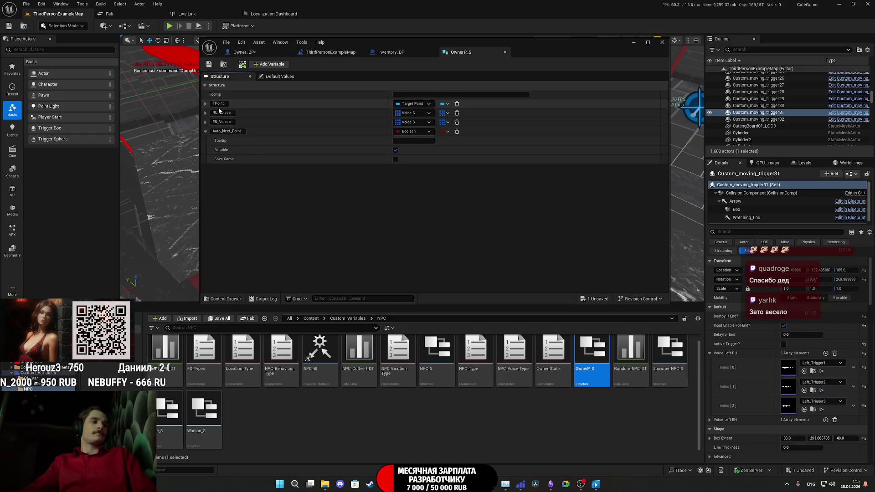
click(205, 132)
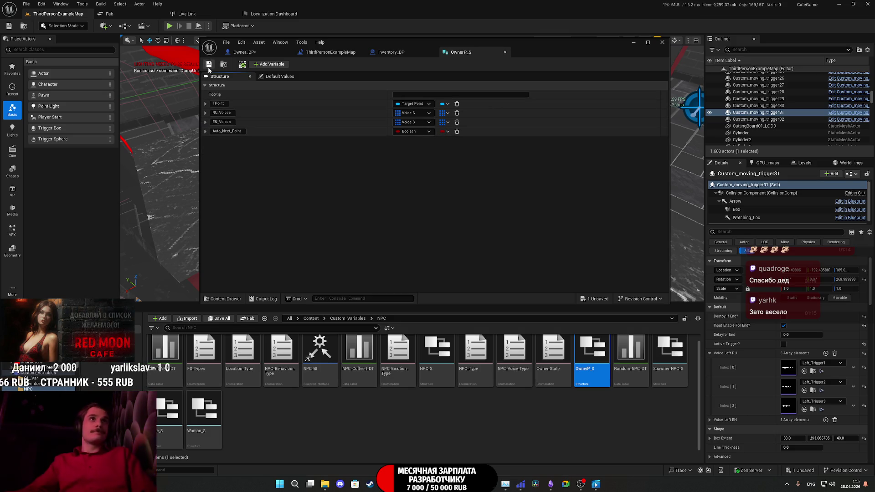
click(276, 76)
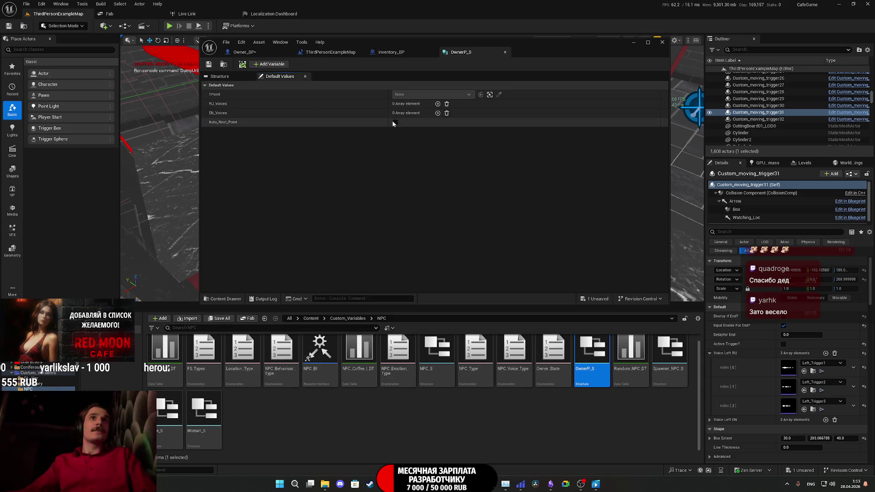
click(209, 63)
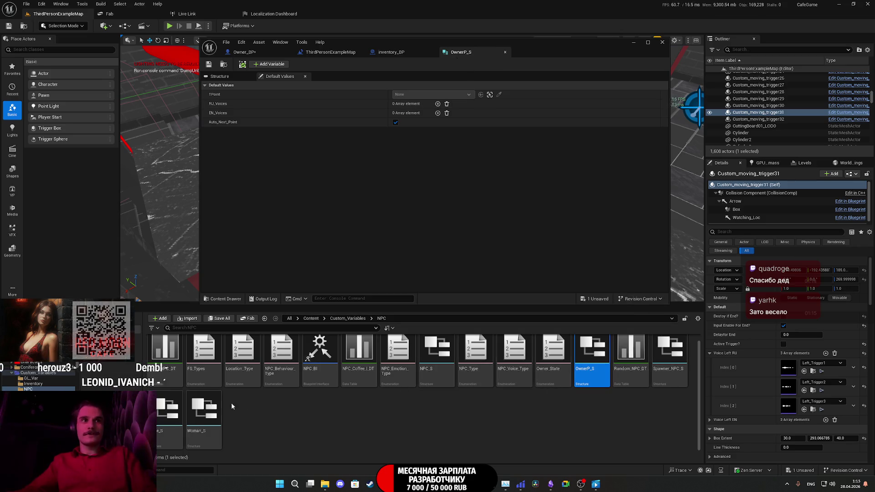
double_click(160, 405)
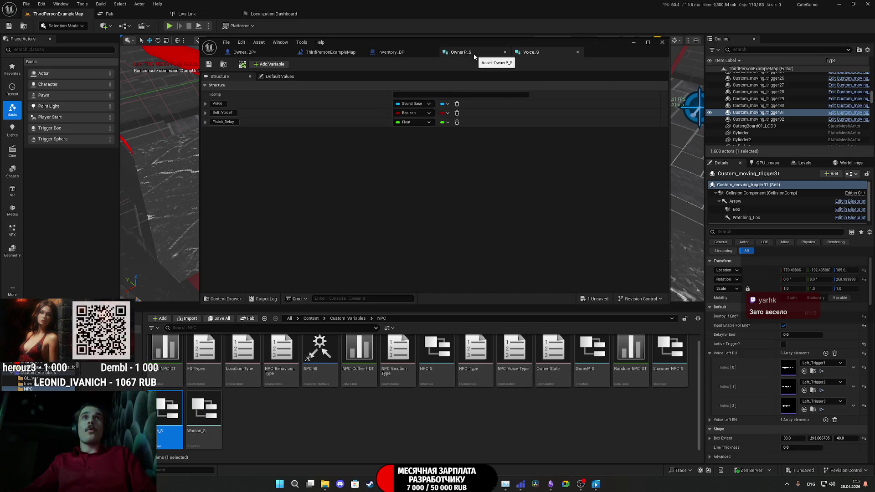
- Review Voice_S default values, close the structure tabs, and compile Owner_BP
click(280, 76)
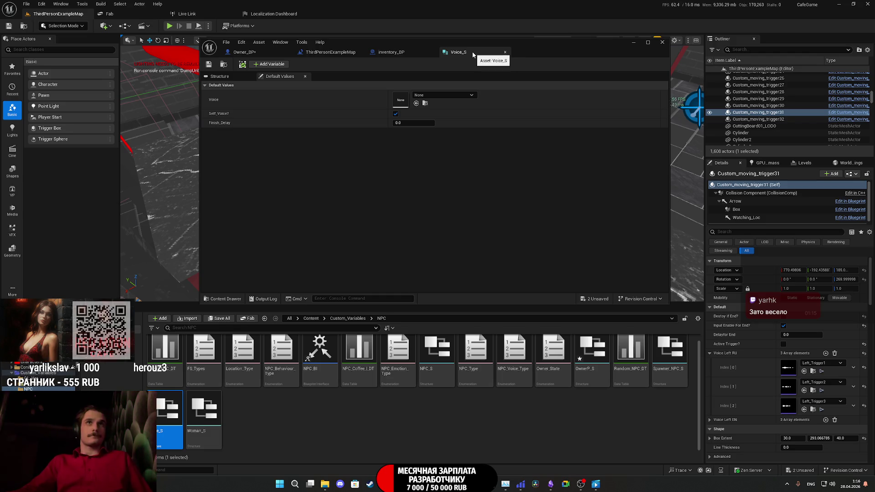
click(504, 52)
click(241, 52)
click(252, 65)
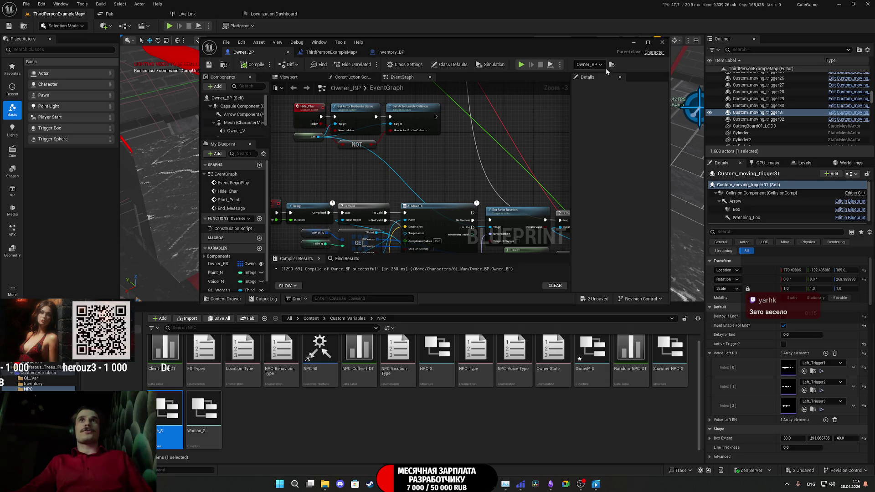
- Select the Owner_BP character beside the car in the level and expand its Owner PS array
click(632, 44)
key(f)
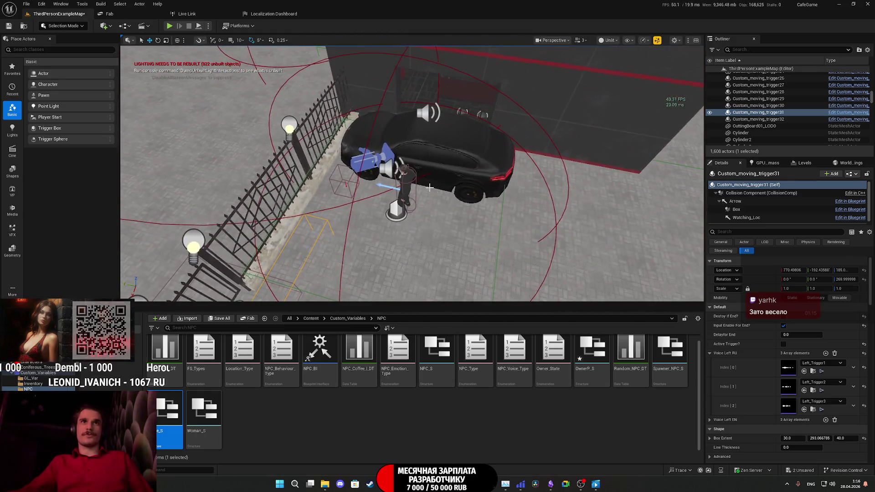
click(412, 175)
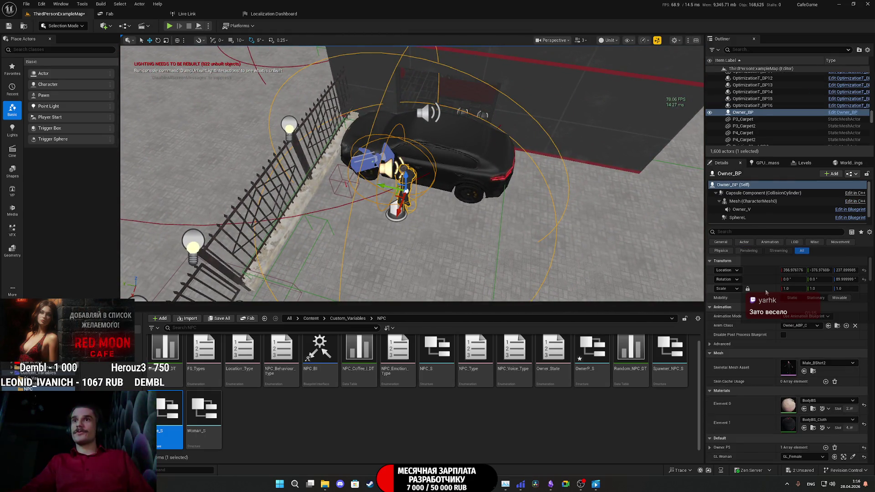
scroll(750, 327, down, 5)
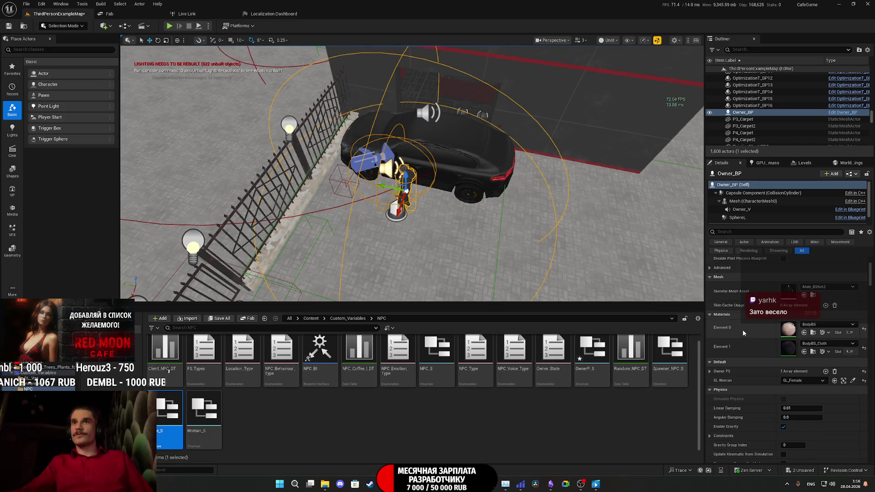
click(710, 372)
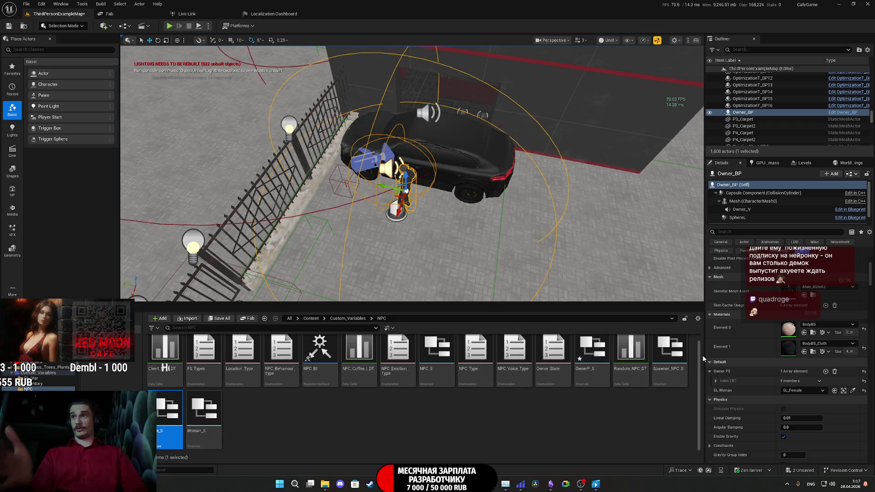
- Save OwnerP_S and the cafe level via Save All, then bring back the Owner_BP editor
click(227, 320)
click(496, 318)
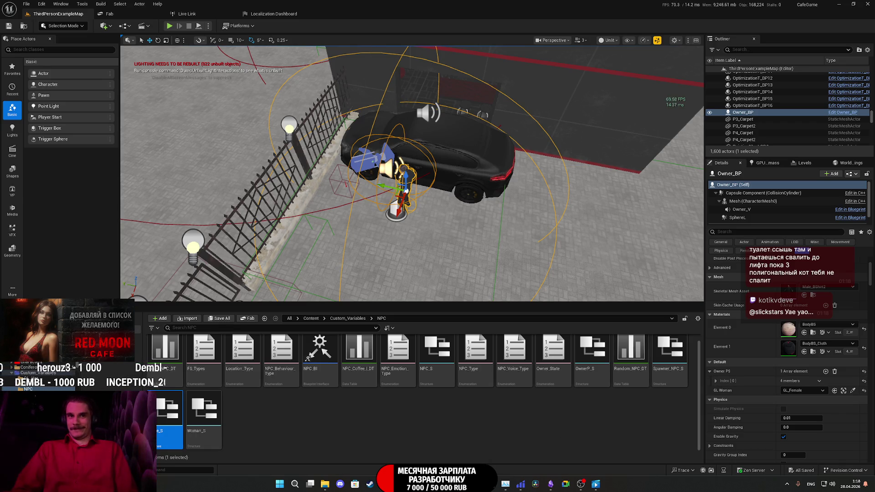
key(alt+Tab)
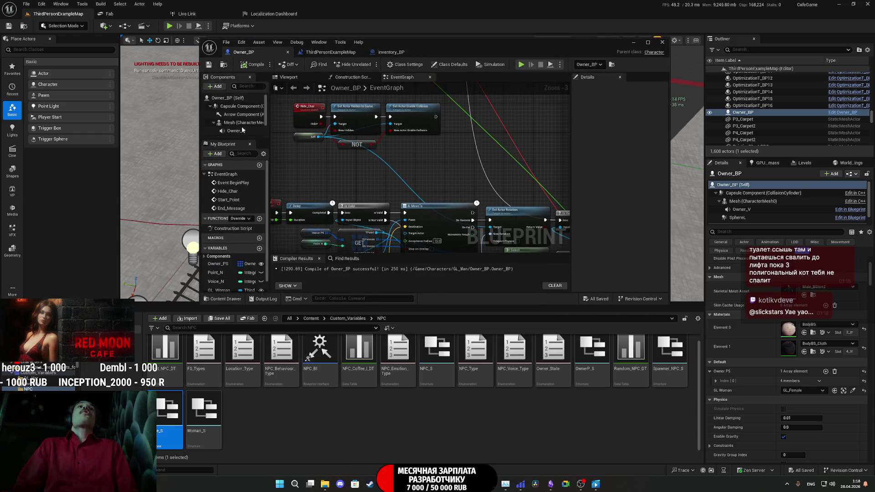
- Select the Owner_PS variable and expand Owner PS Index [0] to check Auto_Next_Point and TargetPoint74
scroll(229, 247, down, 1)
click(222, 251)
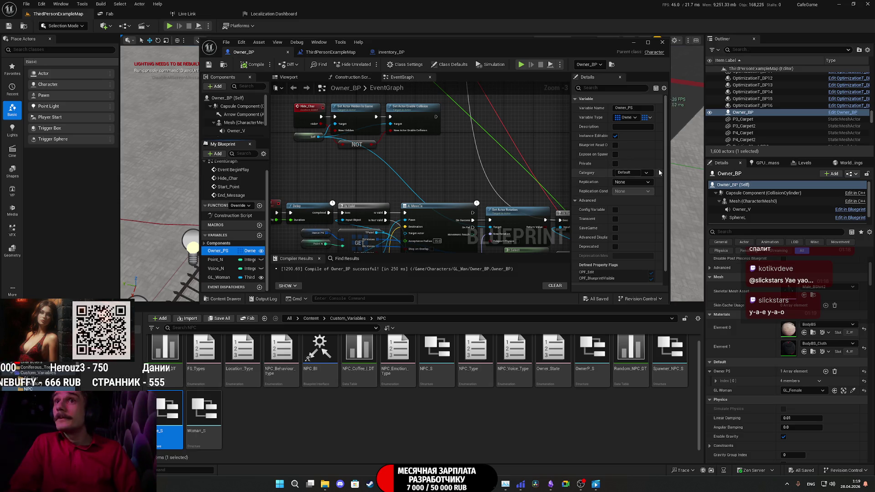
click(716, 381)
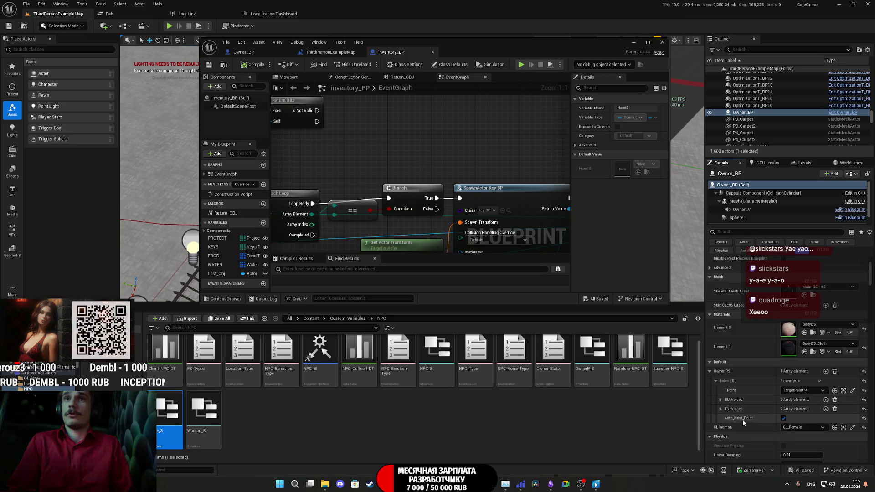
- Briefly open the Voice_S structure, close it, and switch to the Twitch stream manager in Chrome
double_click(159, 416)
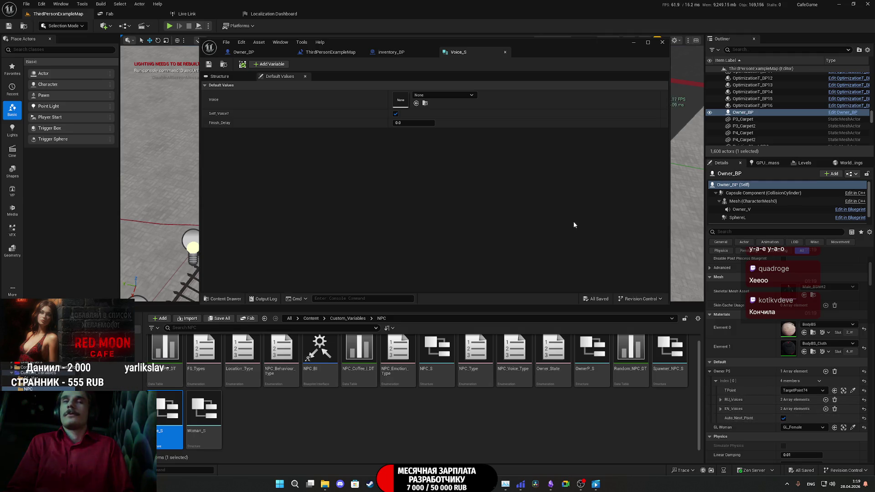
middle_click(464, 53)
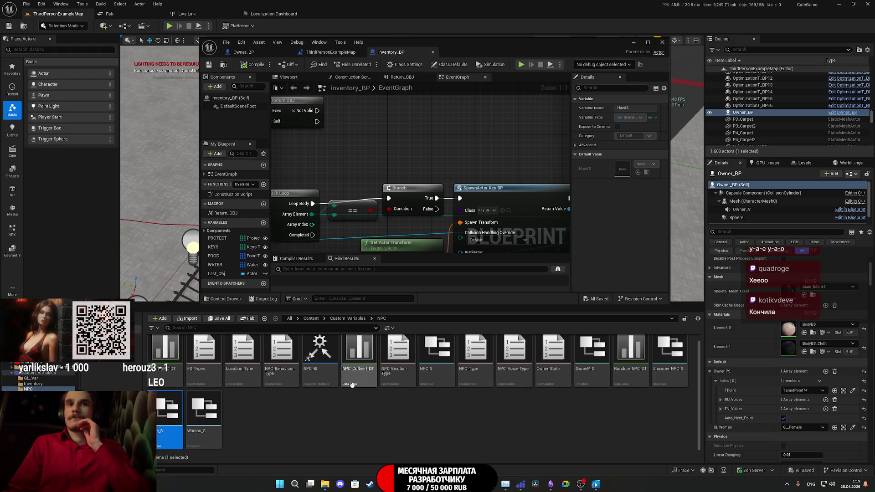
click(384, 484)
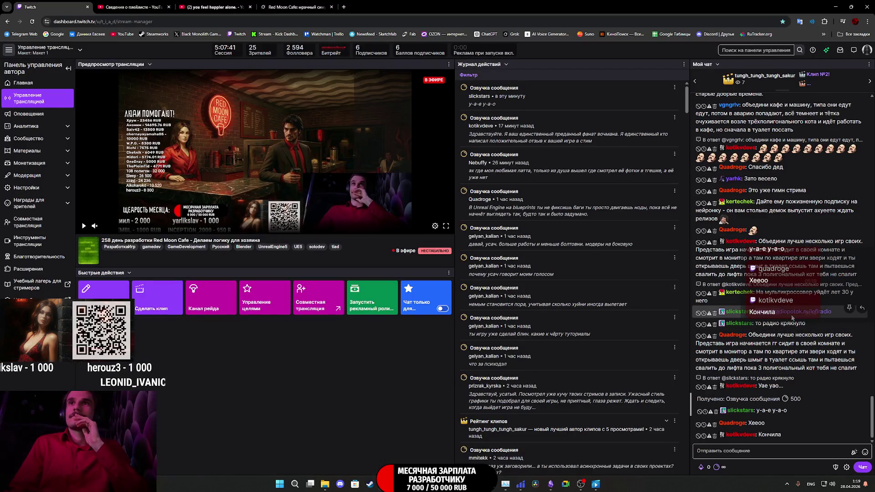
- Open the radiopotok.ru LoFi Радио link posted in the Twitch chat
click(788, 312)
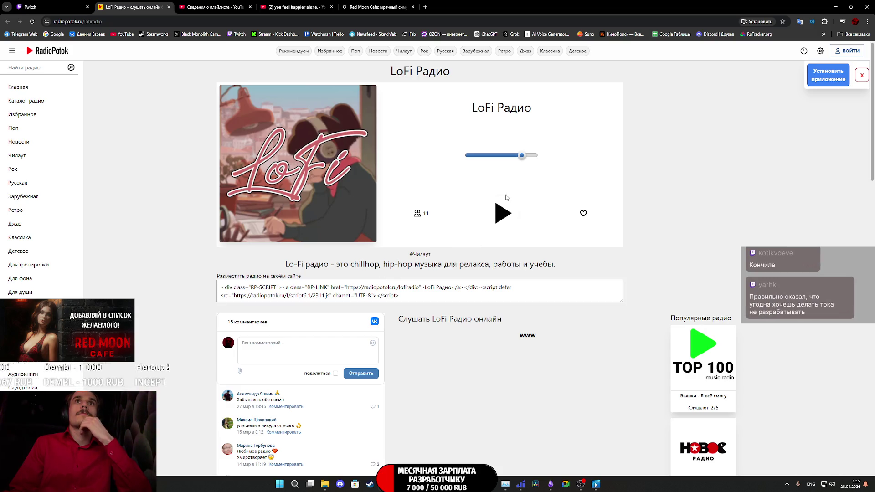
- Open the LoFi radio bookmark, close the extra lofiradio.ru tab, and return to the Twitch tab
click(852, 34)
middle_click(791, 439)
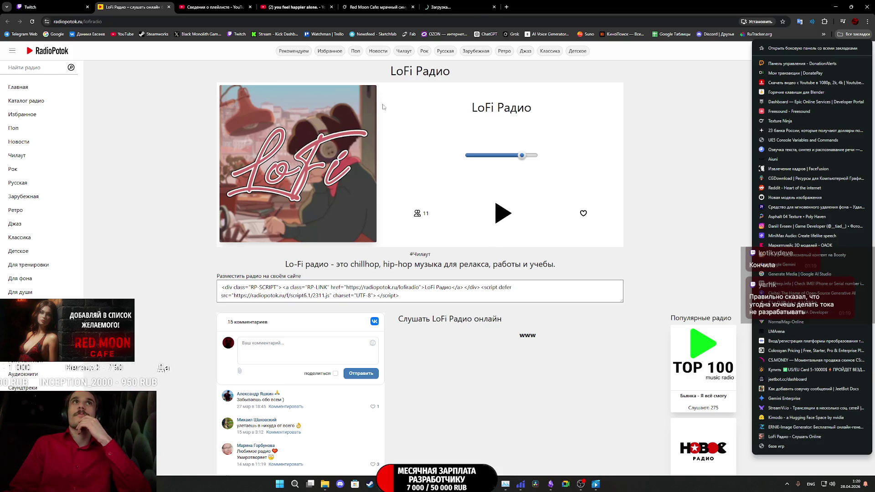
click(473, 6)
middle_click(473, 5)
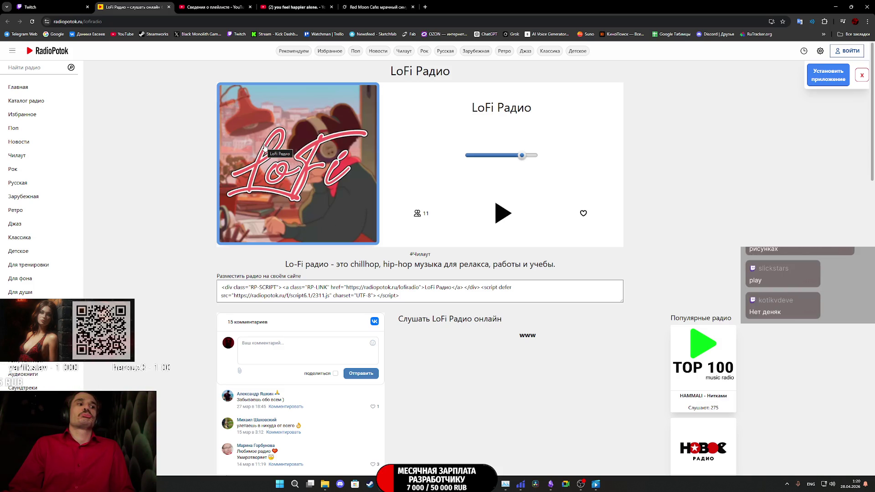
click(30, 7)
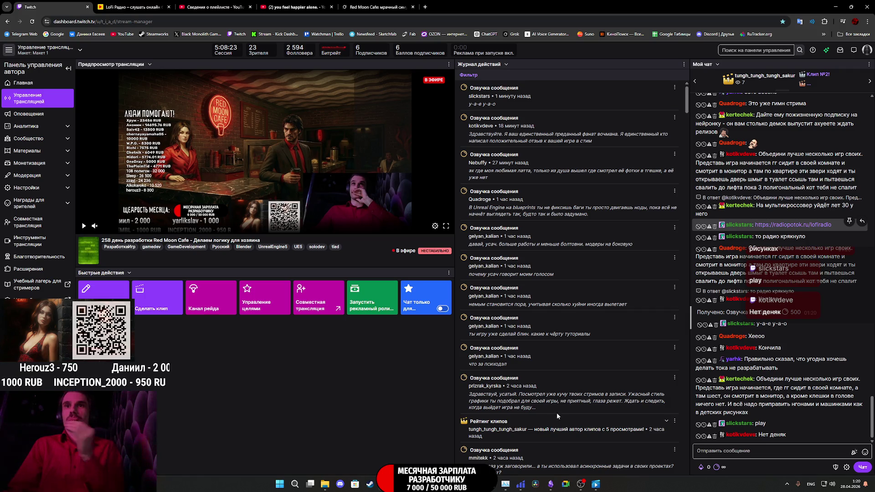
click(551, 485)
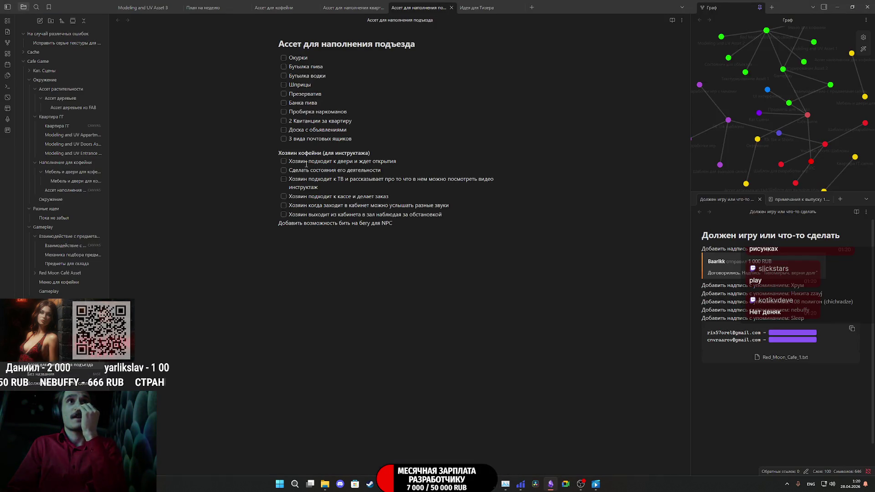
- Check off the first Хозяин кофейни task, owner waits at the door, and minimize Obsidian
click(284, 163)
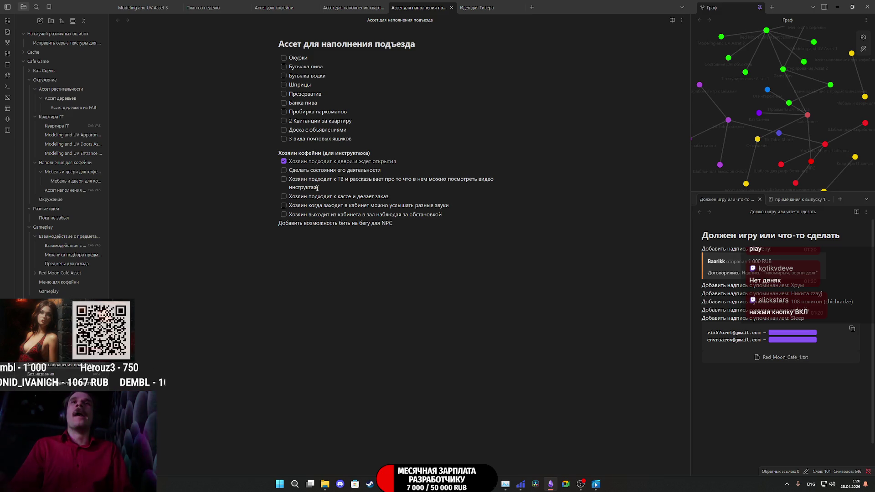
click(838, 7)
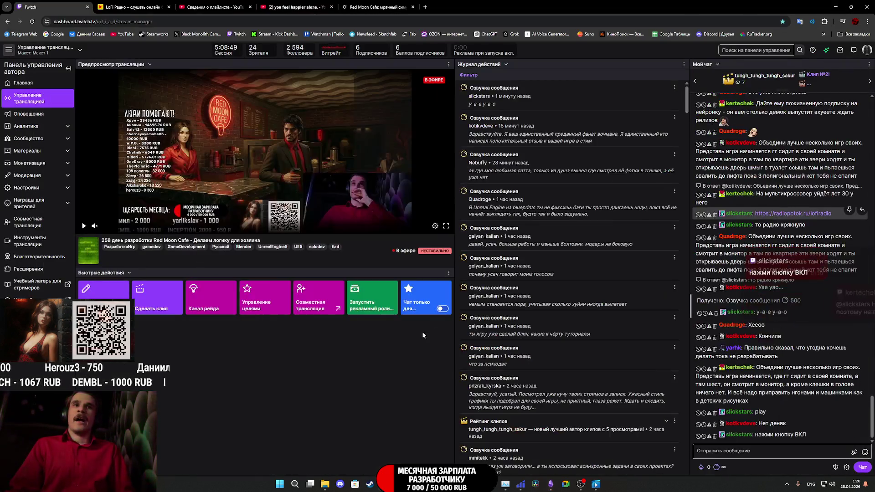
- Bring the inventory_BP blueprint editor forward from the taskbar and maximize it
mouse_move(415, 484)
click(450, 447)
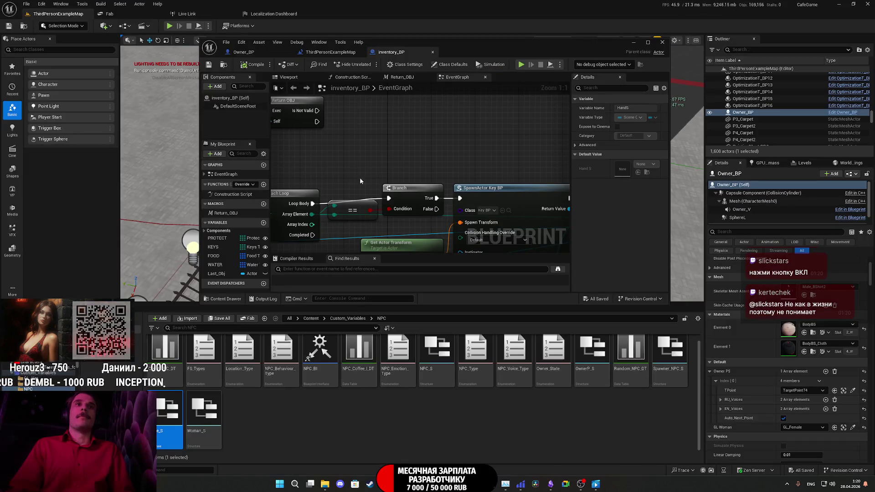
double_click(491, 48)
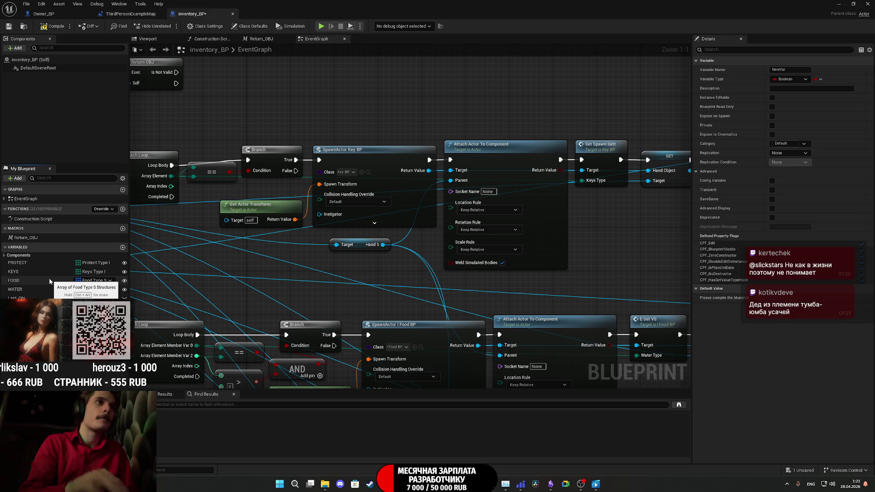
- Name the new variable Owner_State and set its type to the Owner State enum
key(Return)
click(86, 307)
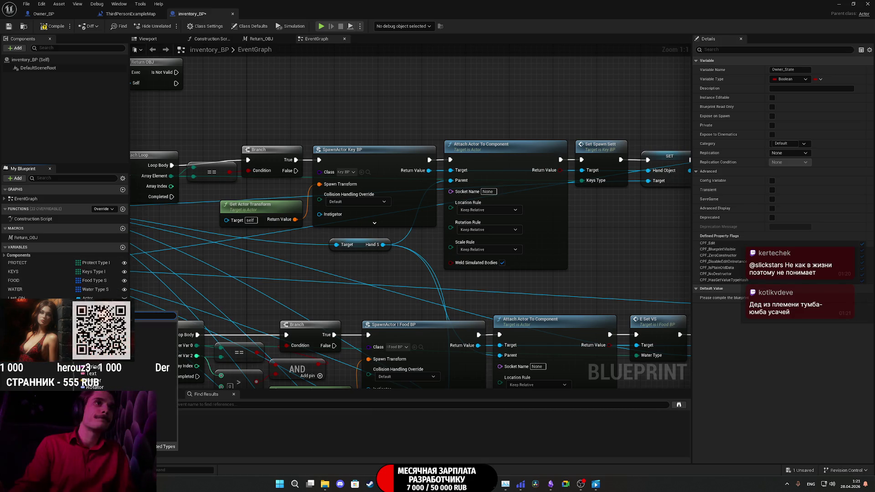
text(Owner)
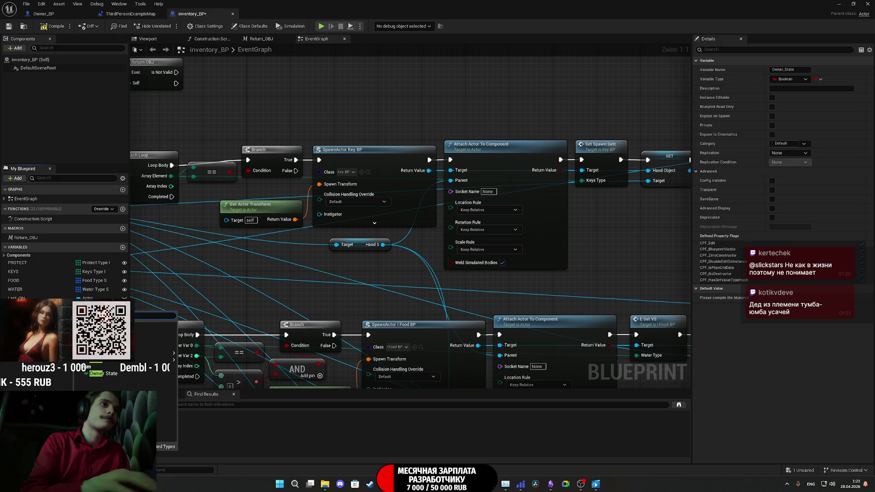
key(Return)
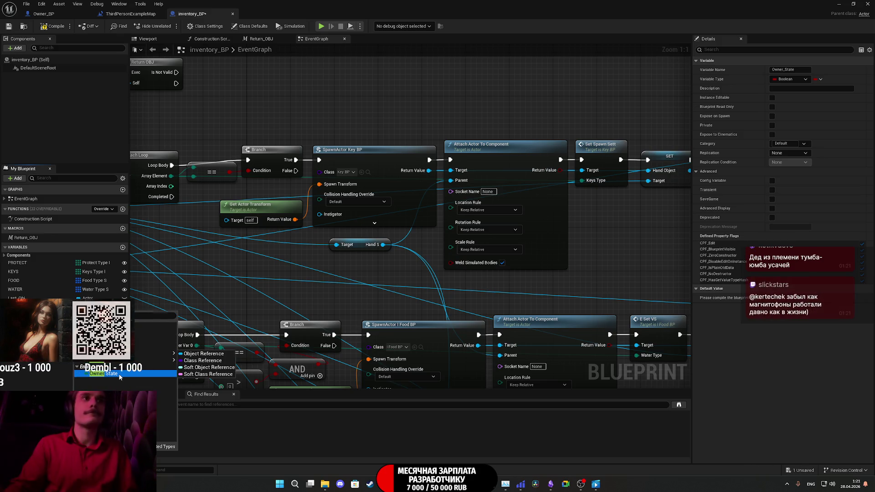
- Compile and save inventory_BP, then pick Ending as Owner_State's default value
click(51, 28)
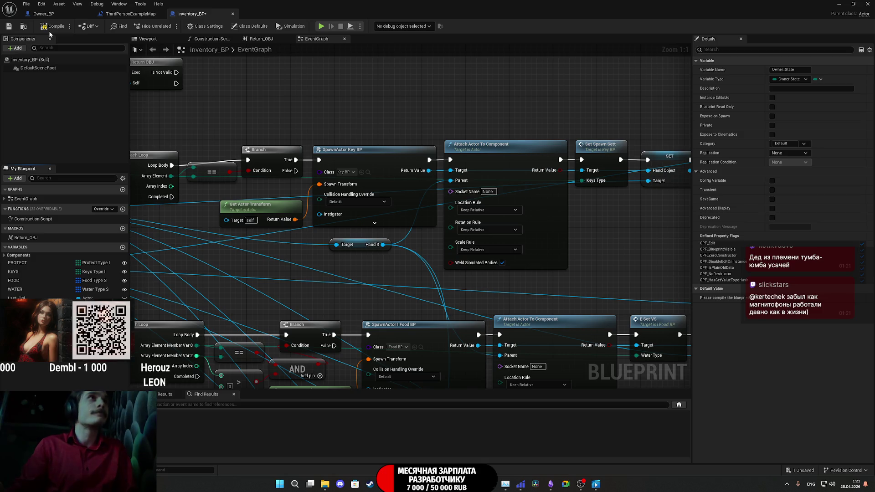
click(9, 27)
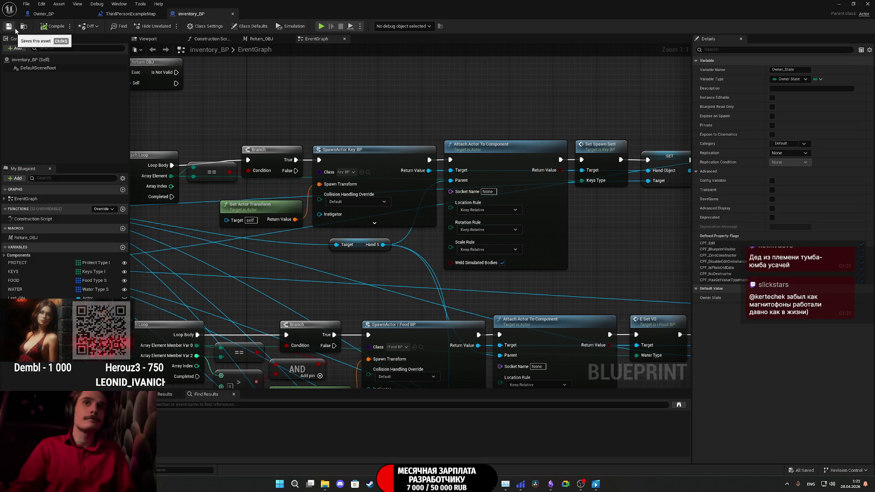
click(784, 298)
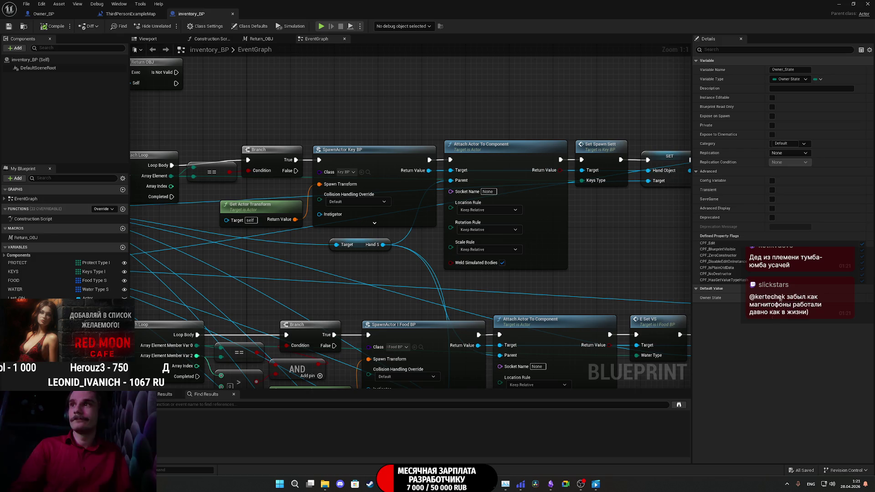
click(780, 331)
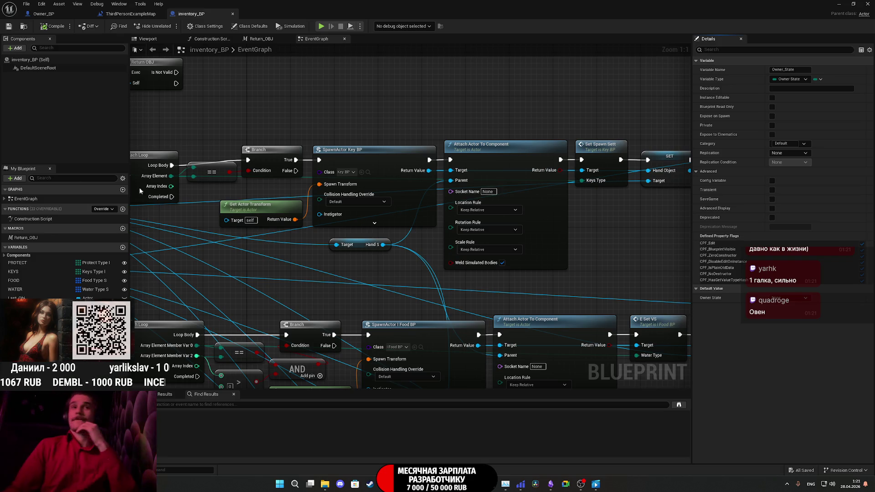
- Save inventory_BP and choose Ending as the Owner_State default value
click(12, 26)
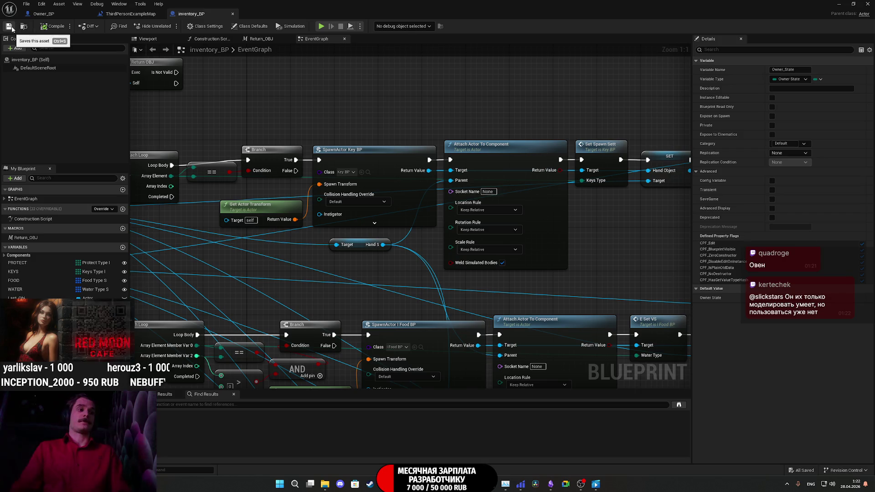
drag(286, 129, 410, 152)
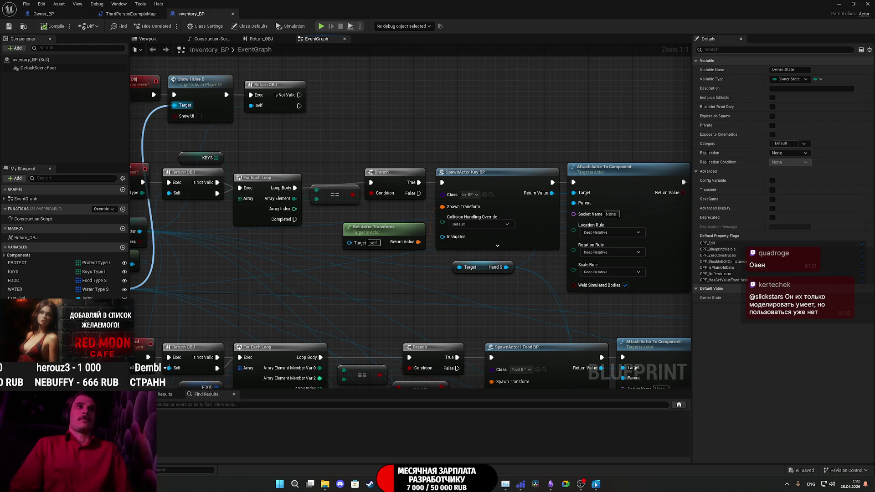
click(792, 298)
click(785, 330)
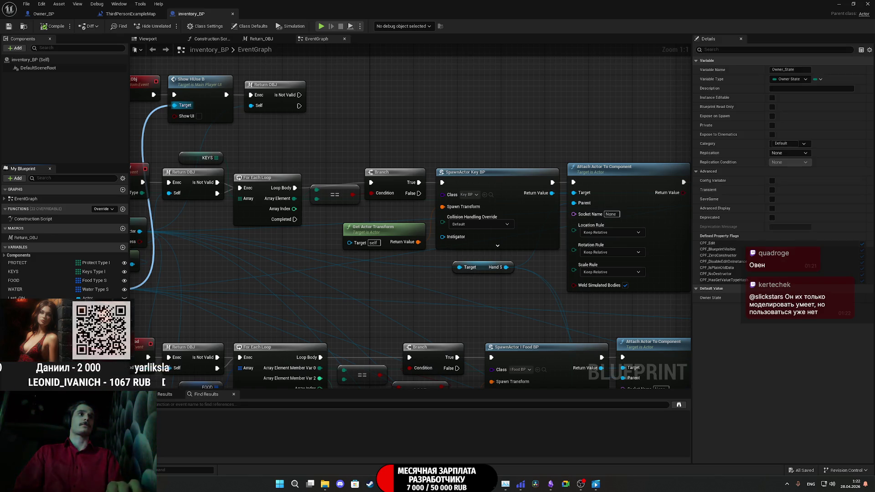
- Delete the Owner_State variable from inventory_BP and save the blueprint with Ctrl+S
key(Delete)
key(ctrl+s)
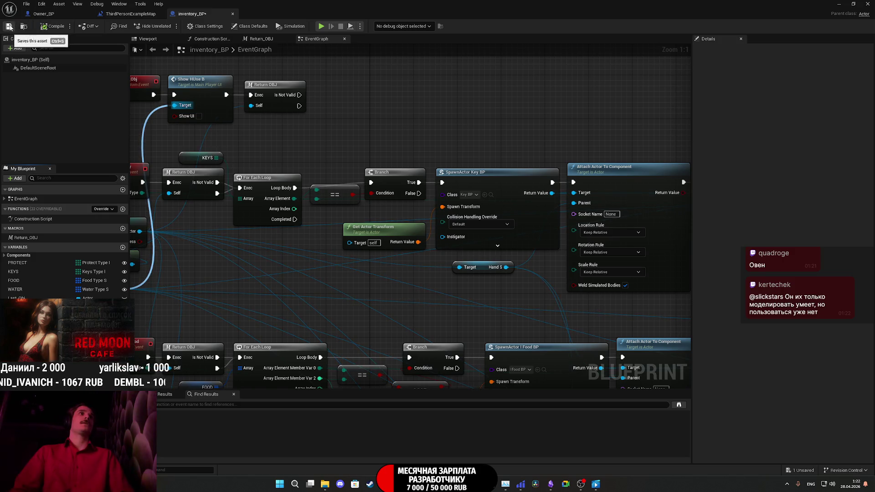
click(51, 16)
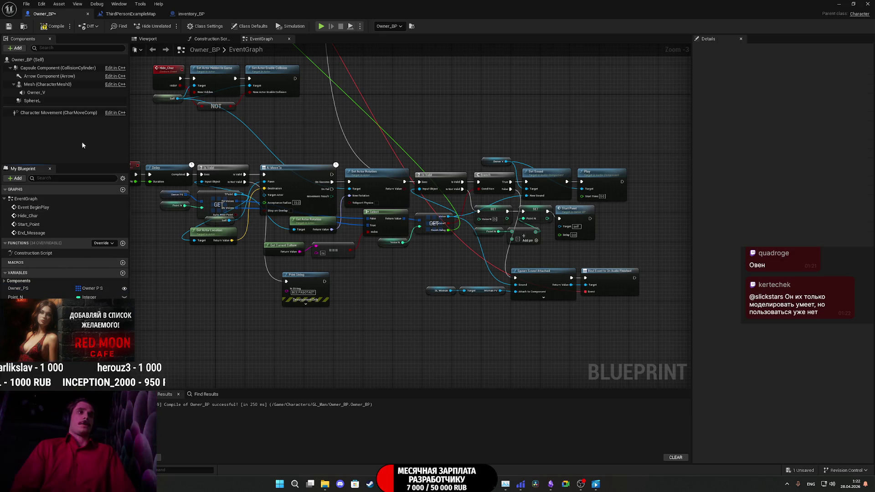
- Compile Owner_BP and bring its AI MoveTo, Start Point and sound nodes into view
click(54, 26)
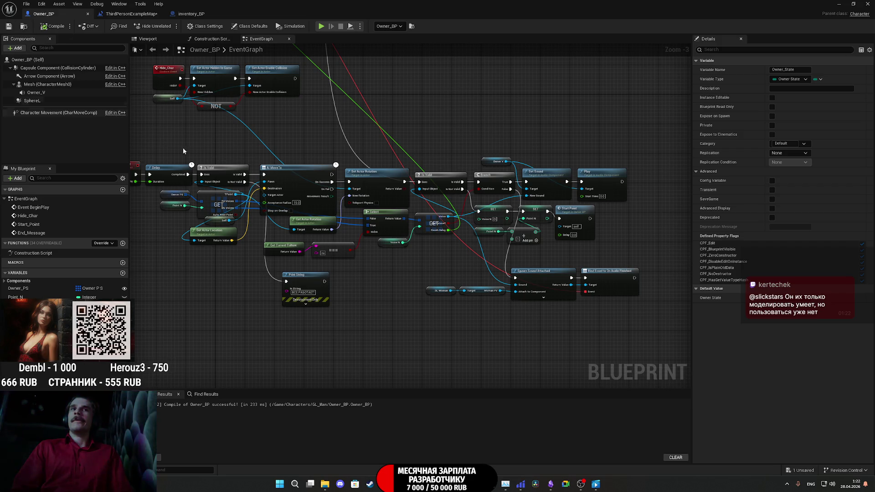
mouse_move(376, 303)
mouse_down()
mouse_move(424, 324)
mouse_move(426, 336)
mouse_move(337, 272)
mouse_move(380, 265)
mouse_up()
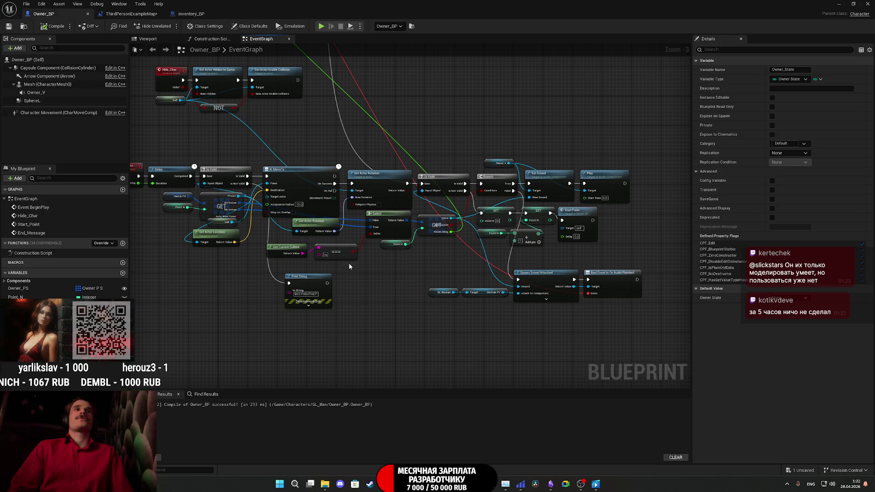
mouse_move(349, 264)
mouse_down()
mouse_move(448, 248)
mouse_move(332, 286)
mouse_move(399, 283)
mouse_move(396, 291)
mouse_move(279, 310)
mouse_up()
scroll(526, 280, up, 3)
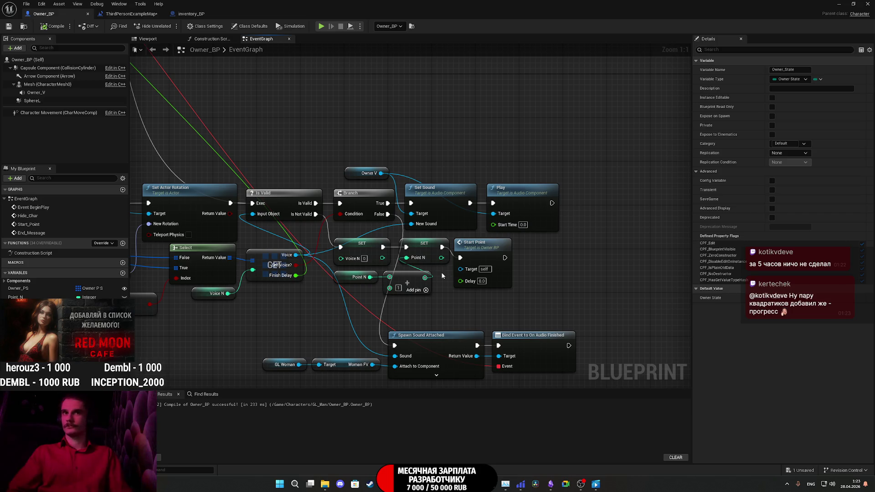
mouse_move(442, 278)
mouse_down()
mouse_move(466, 292)
mouse_move(597, 290)
mouse_up()
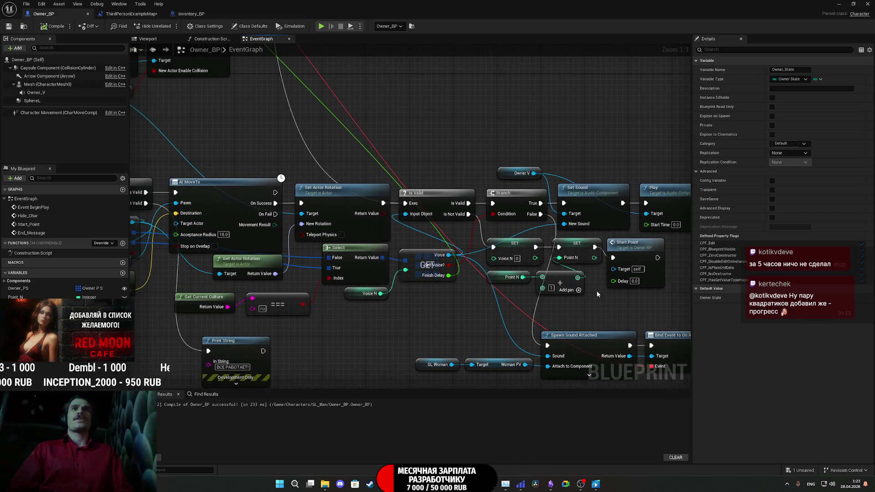
mouse_move(137, 303)
mouse_down()
mouse_move(324, 280)
mouse_move(285, 271)
mouse_move(235, 219)
mouse_move(247, 256)
mouse_up()
click(326, 248)
mouse_move(327, 247)
mouse_down()
mouse_move(241, 246)
mouse_move(250, 249)
mouse_up()
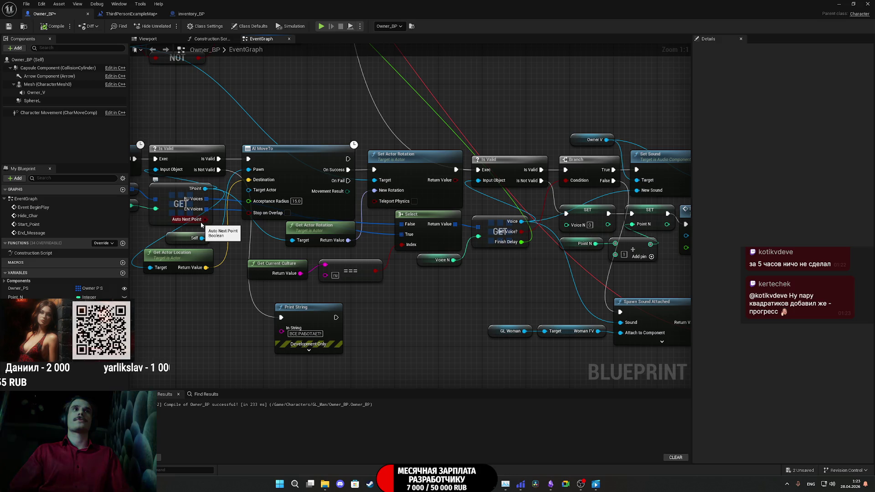
- Add a Branch before Start Point, connect True to Start Point, and recompile Owner_BP
mouse_move(201, 225)
mouse_down()
mouse_move(567, 305)
mouse_move(701, 313)
mouse_move(475, 280)
mouse_up()
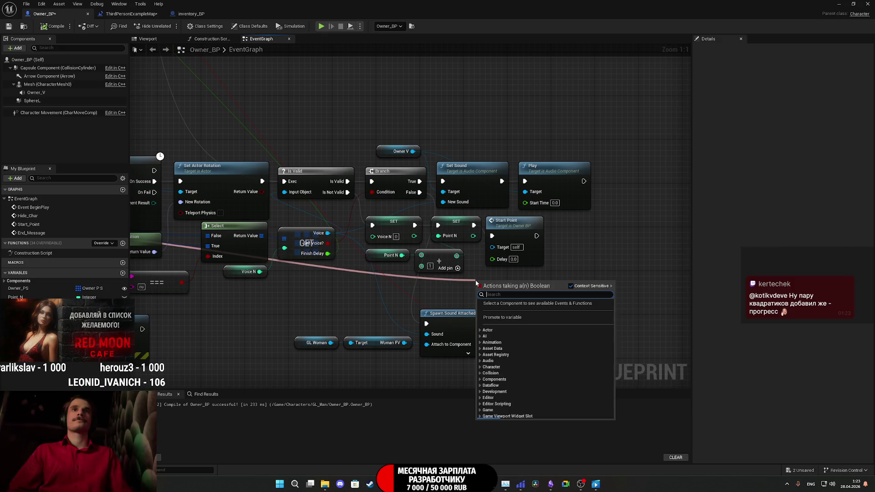
text(branch)
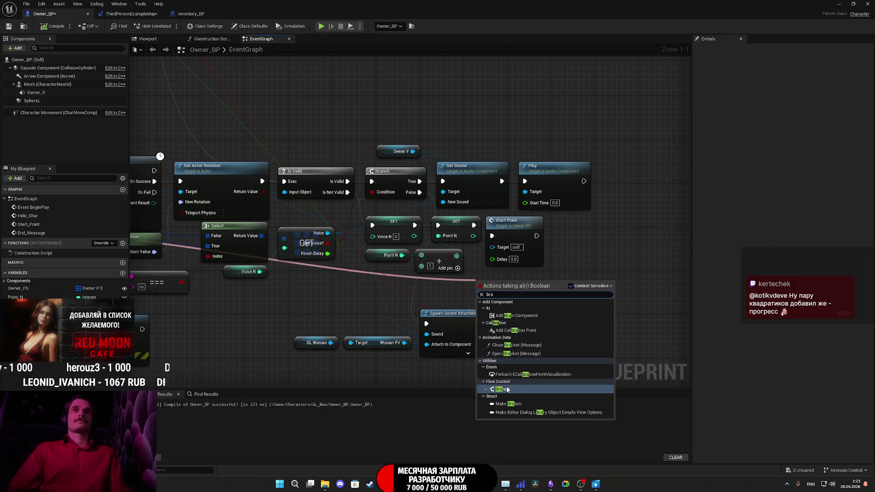
key(Return)
mouse_move(481, 291)
mouse_down()
mouse_move(519, 242)
mouse_move(536, 236)
mouse_up()
mouse_move(528, 291)
mouse_down()
mouse_move(492, 236)
mouse_move(582, 241)
mouse_move(521, 248)
mouse_move(516, 228)
mouse_up()
drag(595, 256, 584, 234)
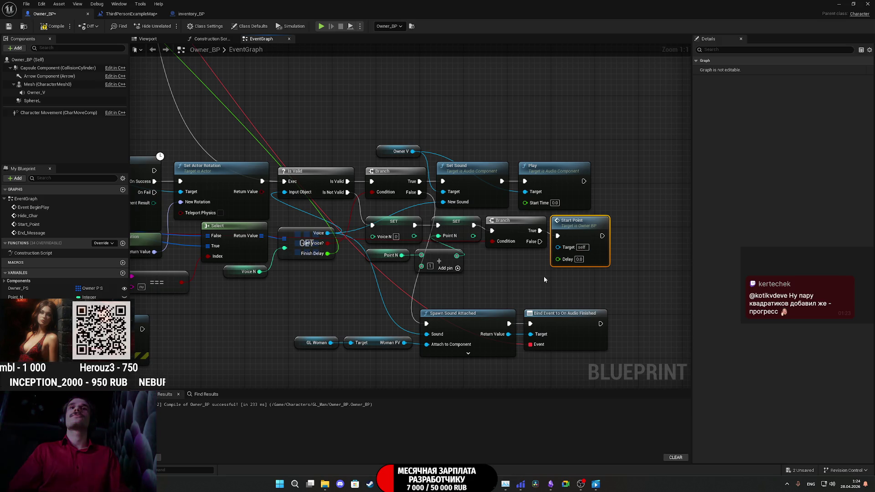
click(415, 216)
click(52, 26)
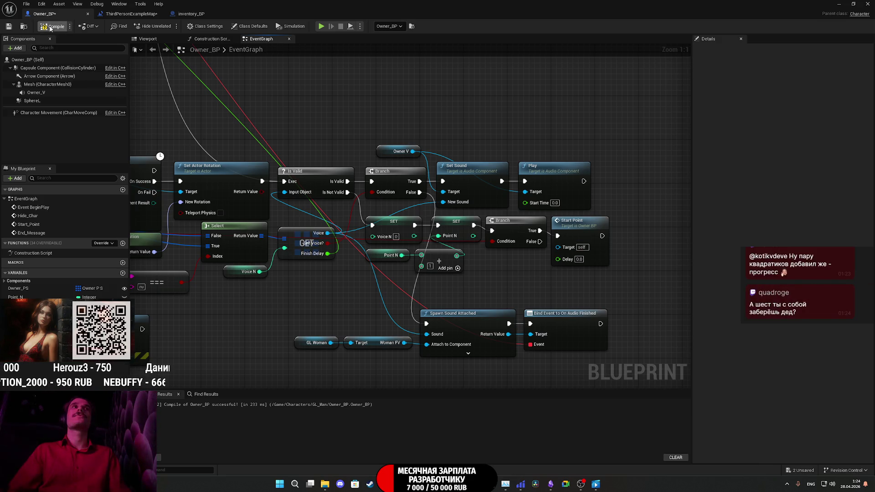
- Save Owner_BP and zoom and pan across the EventGraph to review the nodes
click(8, 27)
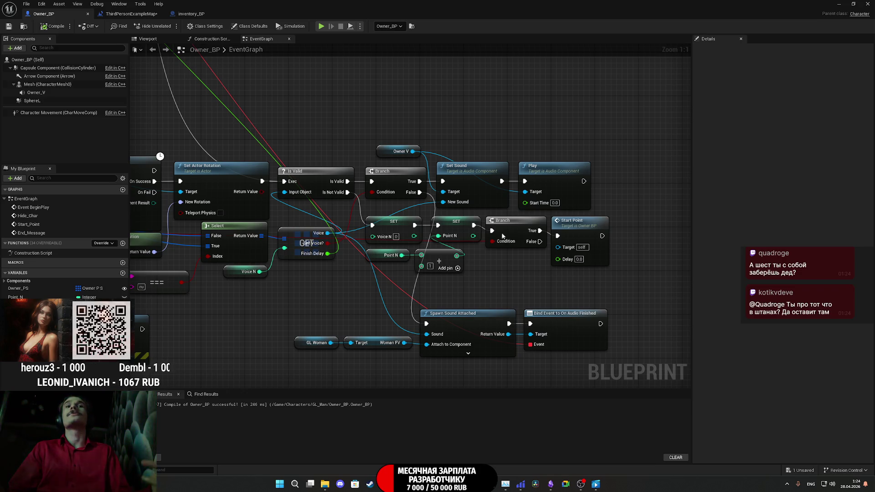
scroll(310, 239, down, 5)
drag(184, 244, 253, 234)
click(253, 233)
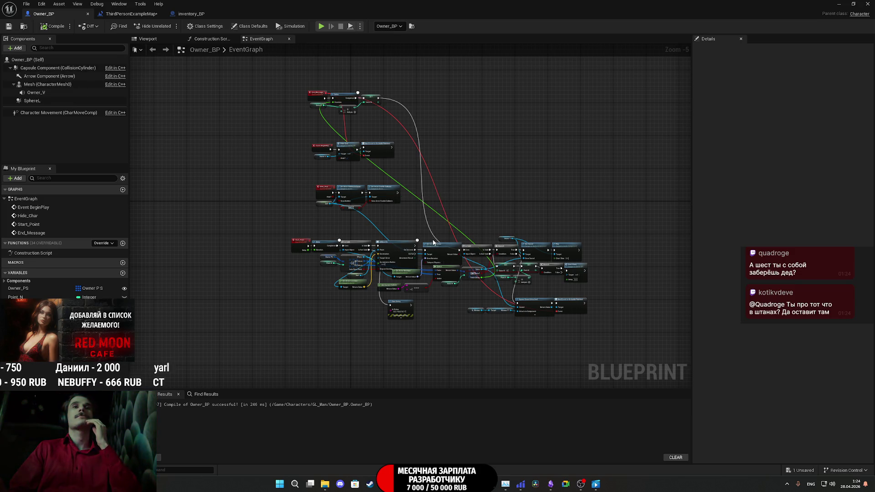
scroll(453, 223, up, 4)
scroll(449, 148, up, 1)
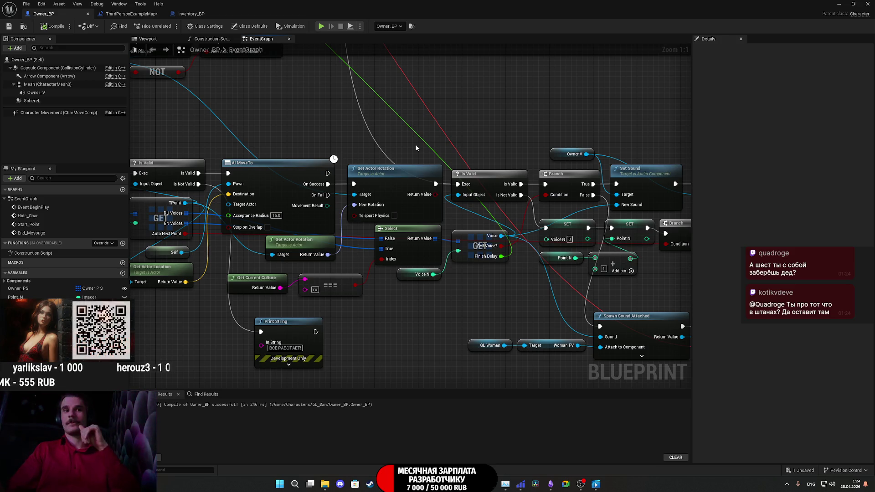
scroll(554, 147, down, 5)
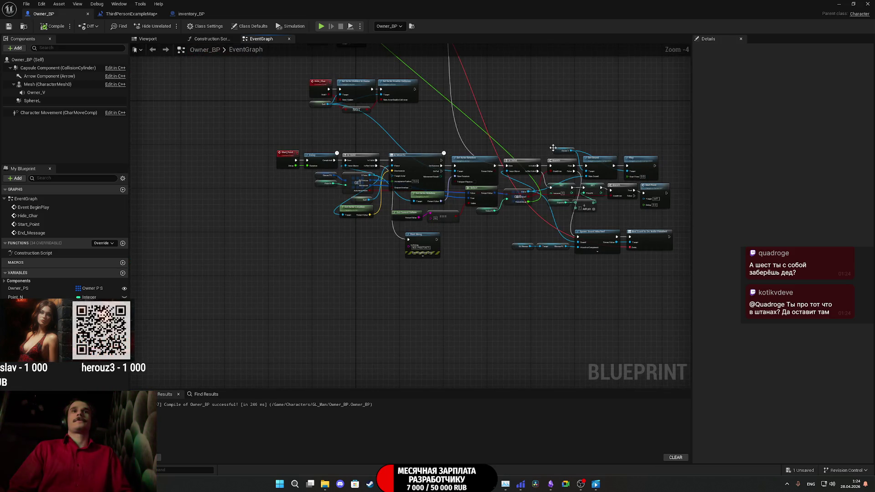
drag(533, 149, 492, 144)
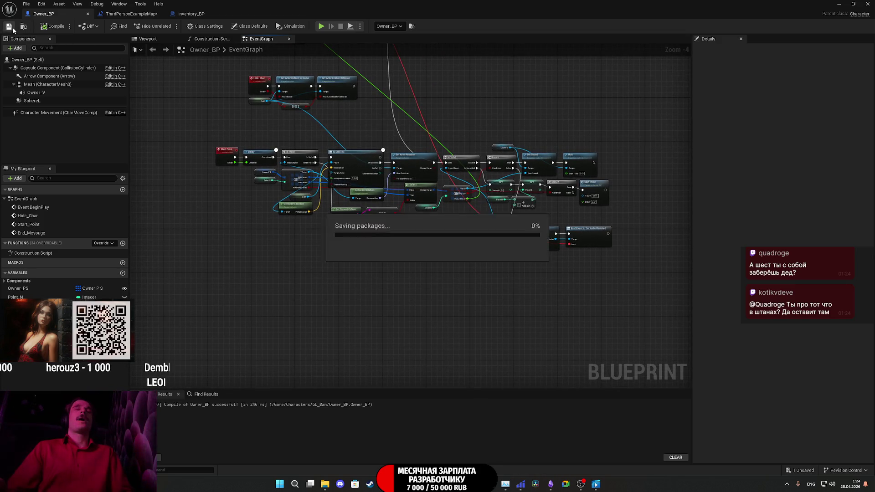
mouse_move(387, 100)
mouse_down()
mouse_move(374, 108)
mouse_move(378, 122)
mouse_up()
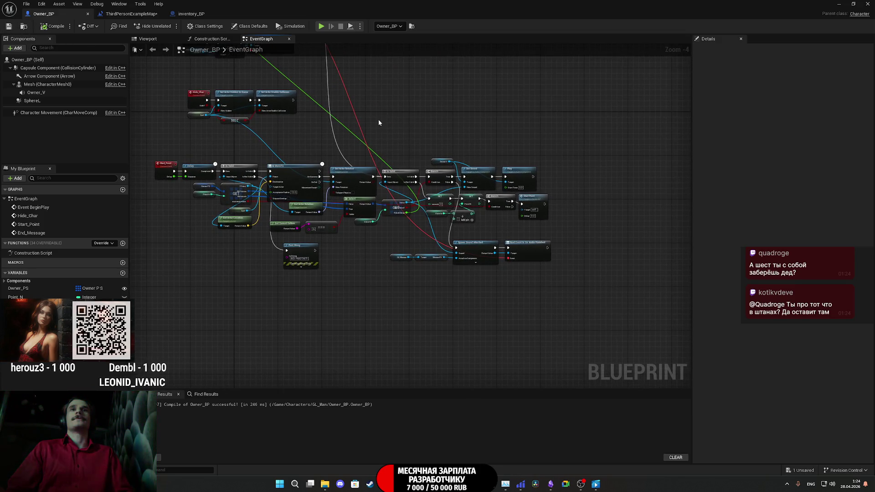
scroll(490, 259, up, 4)
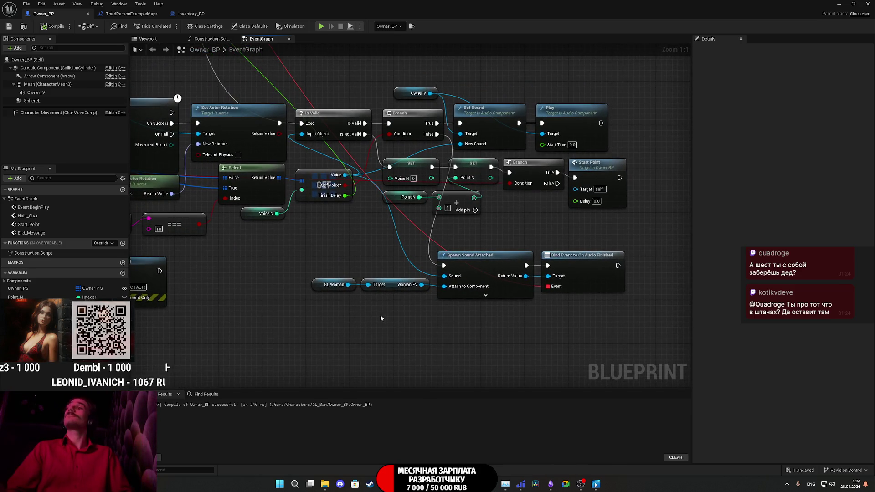
- Box-select the four sound-spawning nodes to inspect them, then save Owner_BP again
mouse_move(301, 318)
mouse_down()
mouse_move(418, 317)
mouse_move(622, 265)
mouse_move(450, 280)
mouse_move(463, 268)
mouse_move(453, 264)
mouse_move(530, 234)
mouse_up()
click(486, 240)
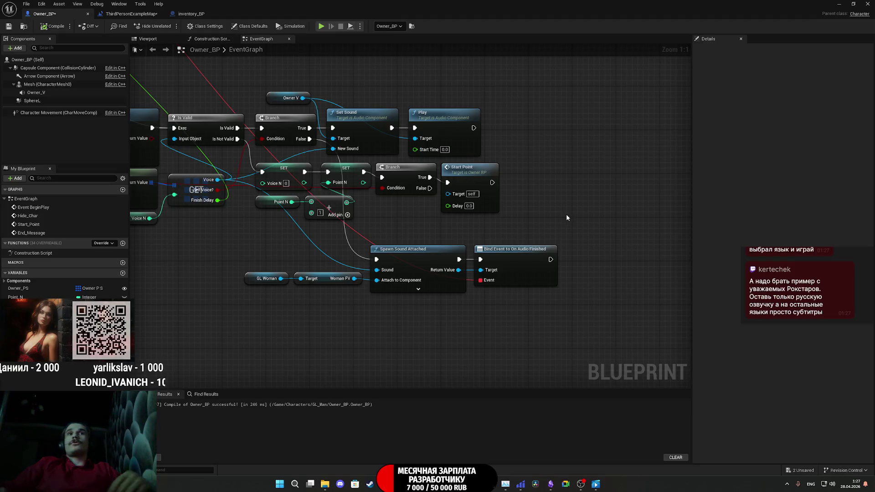
click(8, 26)
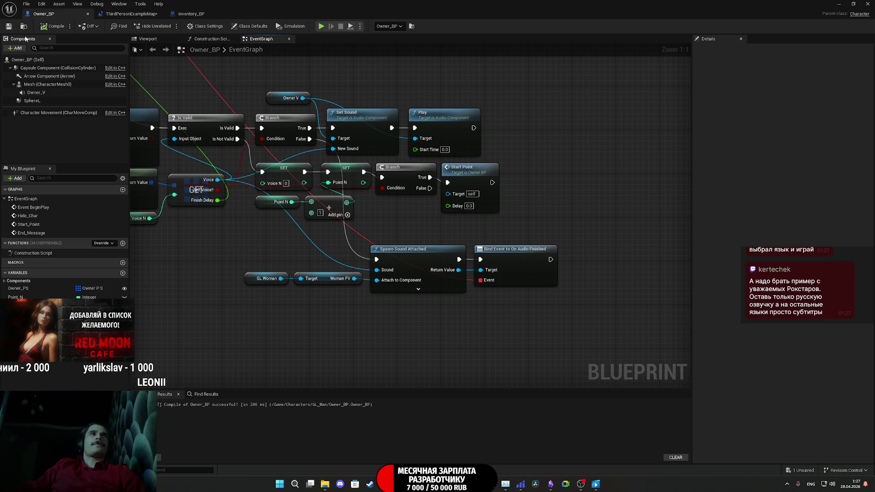
click(131, 14)
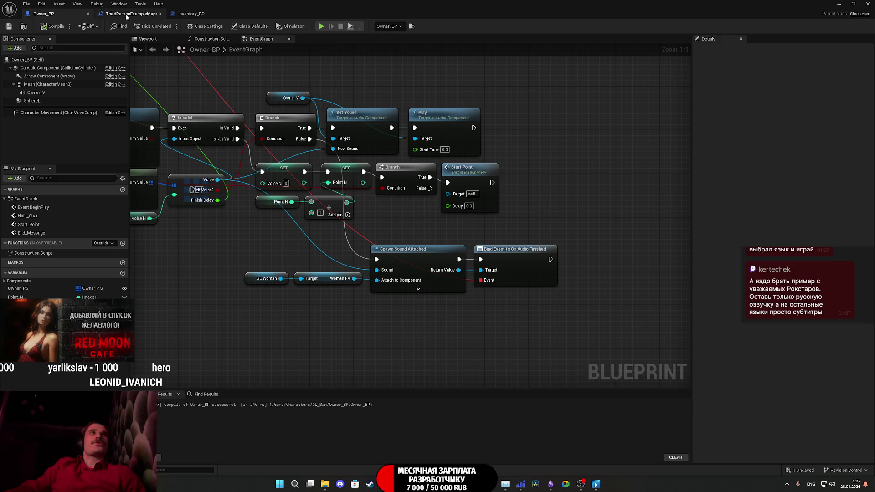
- Save all unsaved changes in Unreal Engine, then switch to the Twitch stream manager in Chrome
key(ctrl+s)
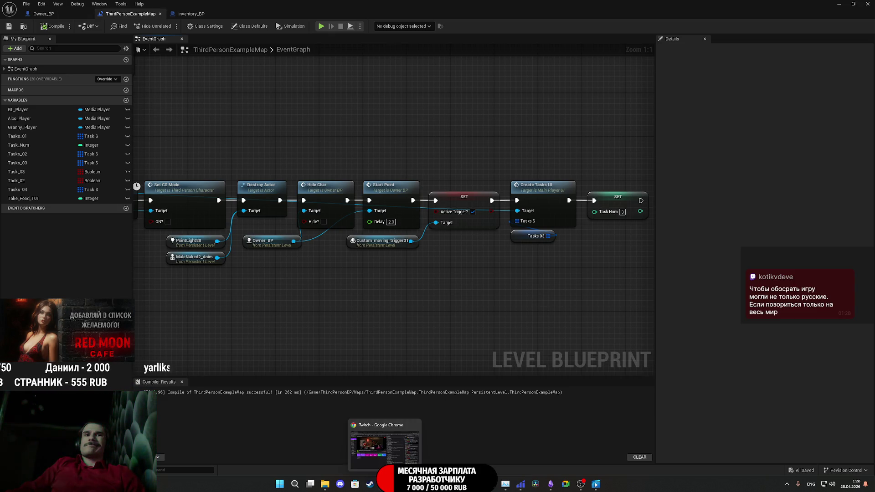
click(385, 483)
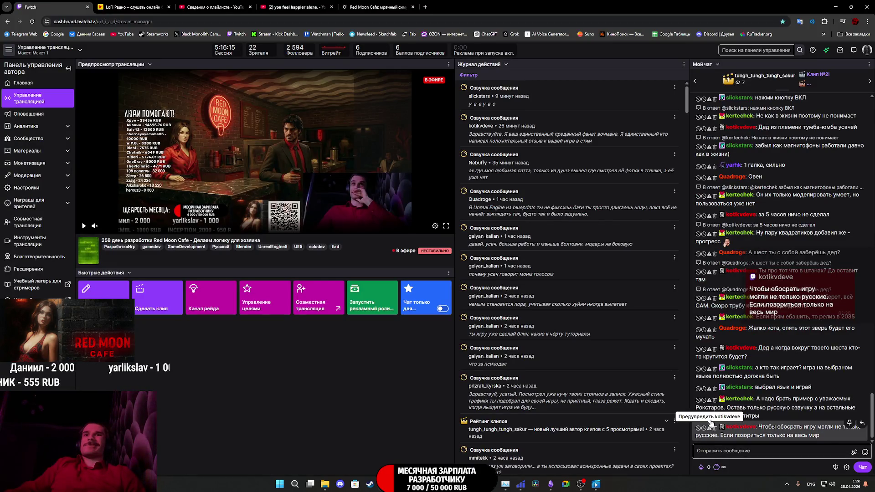
- Send a warning on a viewer's chat message in Twitch Stream Manager, then return to Unreal Editor
click(709, 427)
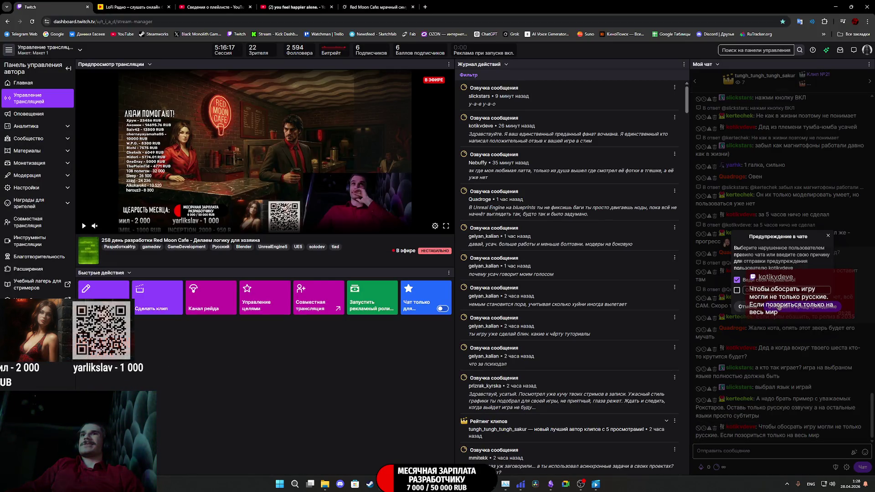
key(Escape)
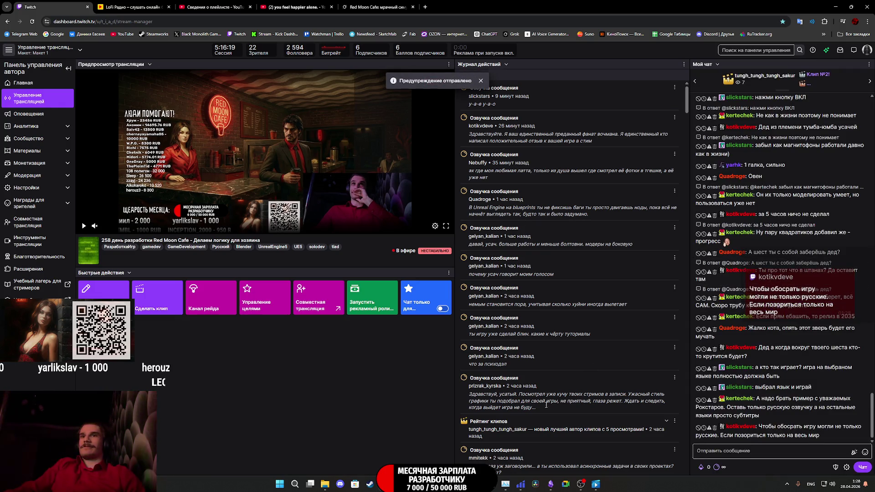
mouse_move(437, 484)
click(440, 454)
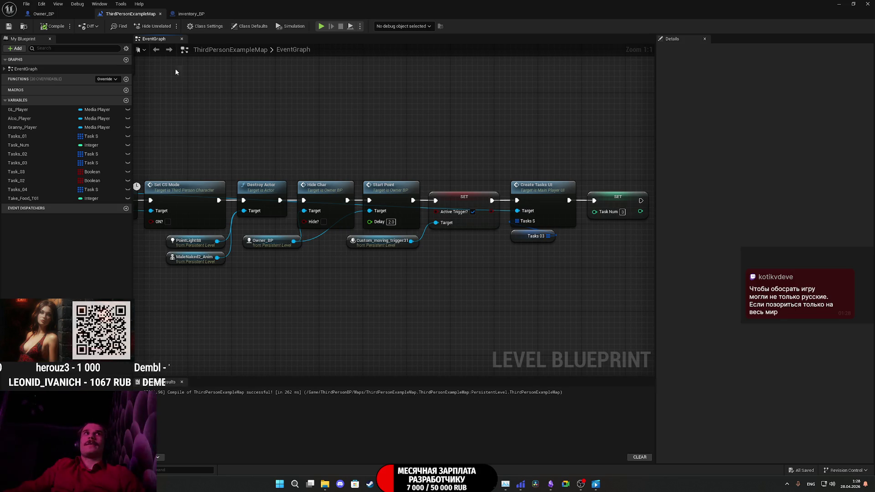
- Pan through the Owner_BP EventGraph, then close the blueprint editor to reveal the cafe level
click(71, 14)
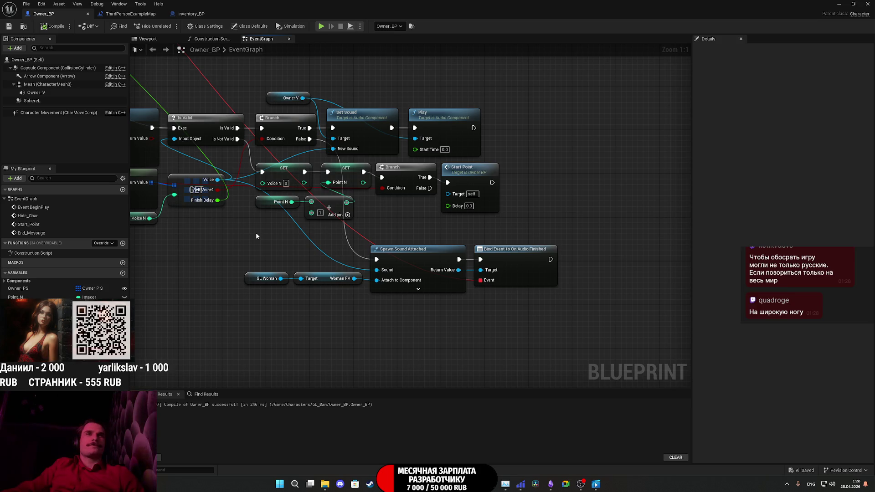
mouse_move(256, 236)
mouse_down()
mouse_move(332, 265)
mouse_move(383, 272)
mouse_move(537, 276)
mouse_move(767, 303)
mouse_move(559, 290)
mouse_move(306, 257)
mouse_up()
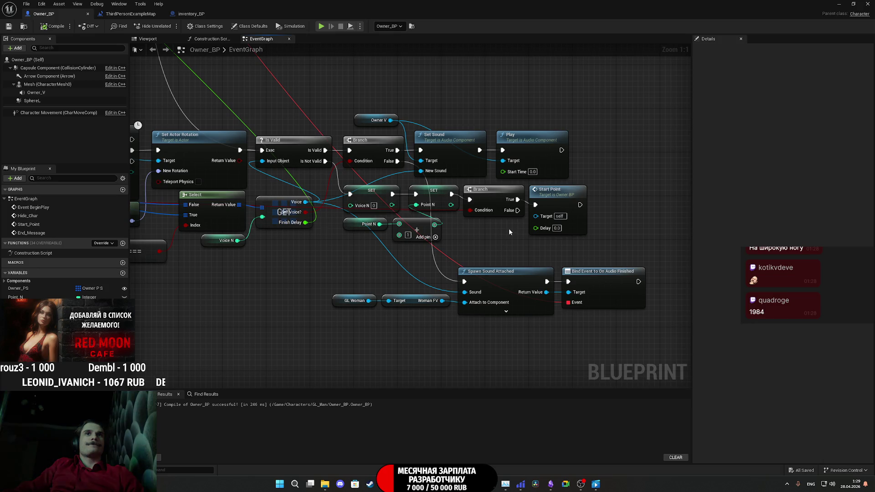
click(261, 51)
click(839, 4)
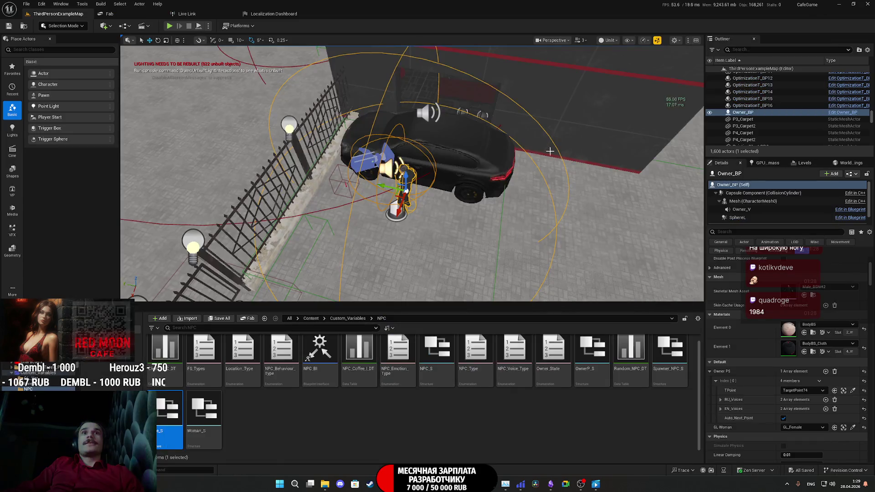
- Duplicate TargetPoint74 near the red-trimmed wall as TargetPoint75 and turn on the navmesh display
drag(510, 67, 510, 68)
drag(495, 162, 496, 162)
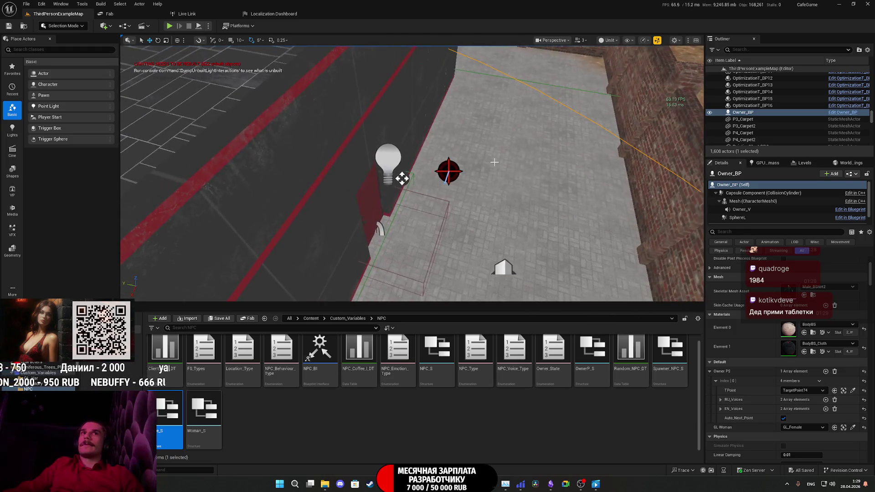
click(448, 171)
mouse_move(444, 170)
mouse_down()
mouse_move(428, 159)
mouse_move(257, 189)
mouse_up()
key(f)
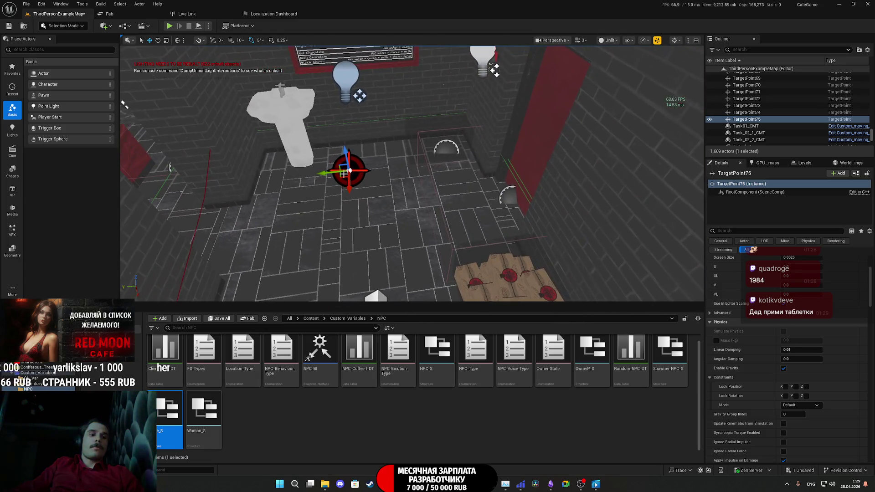
key(p)
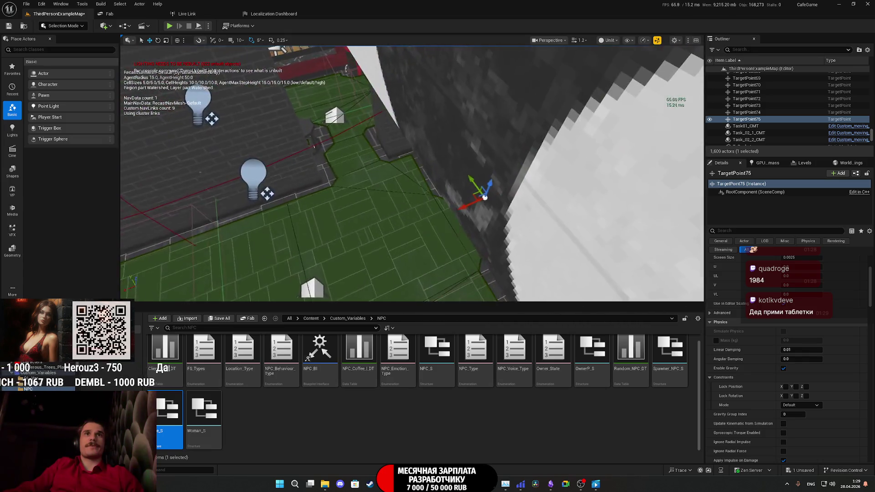
- Duplicate TargetPoint75 into TargetPoint76 on the green and orange floor by the red tables
key(f)
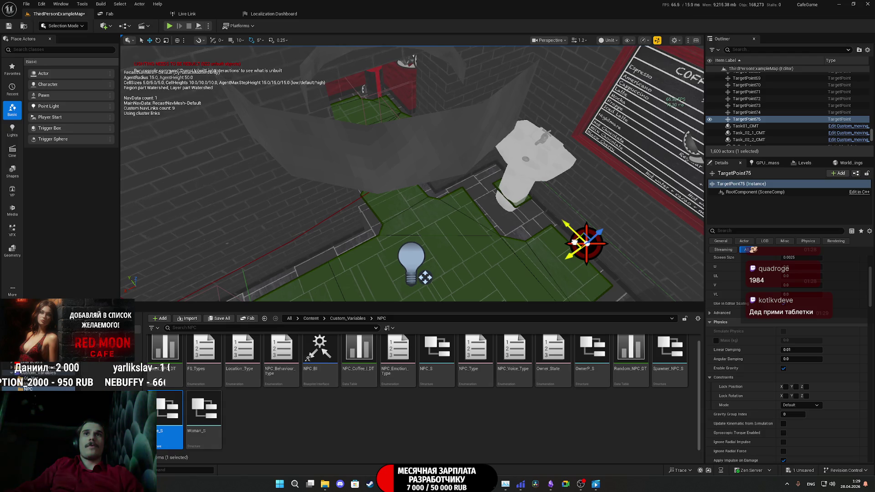
alt+drag(573, 241, 338, 139)
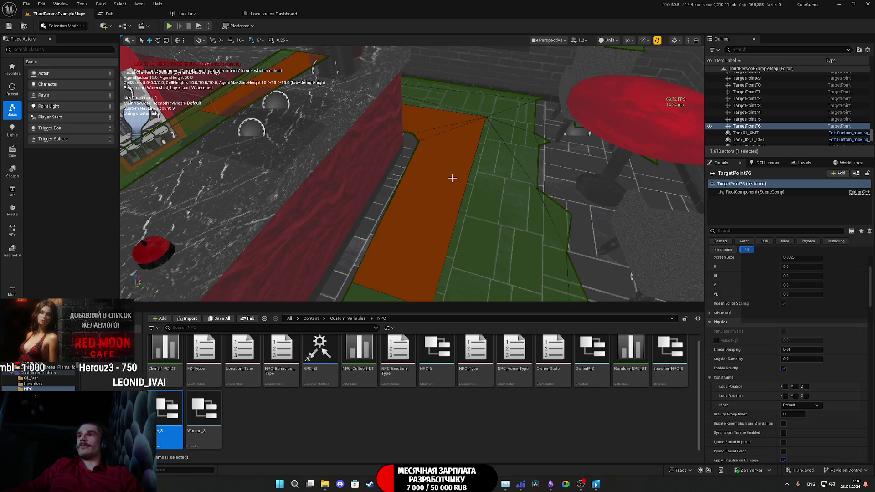
mouse_move(460, 174)
mouse_down()
mouse_move(462, 88)
mouse_move(673, 111)
mouse_up()
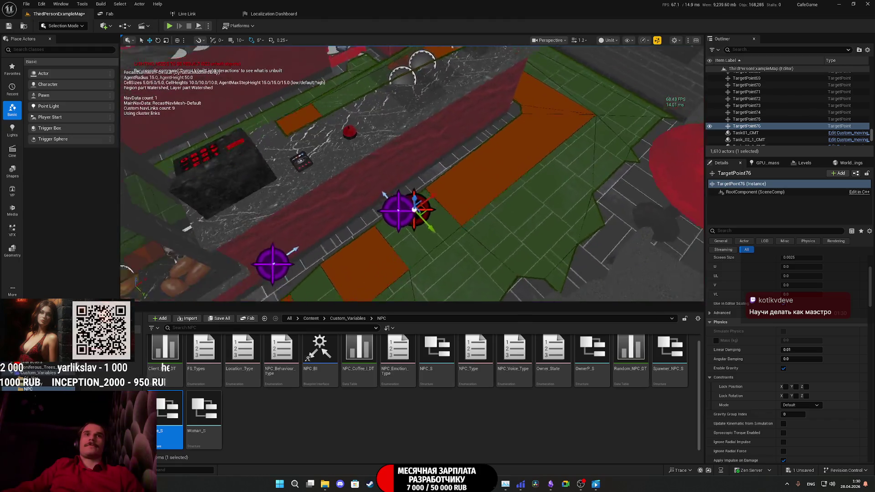
drag(673, 111, 564, 108)
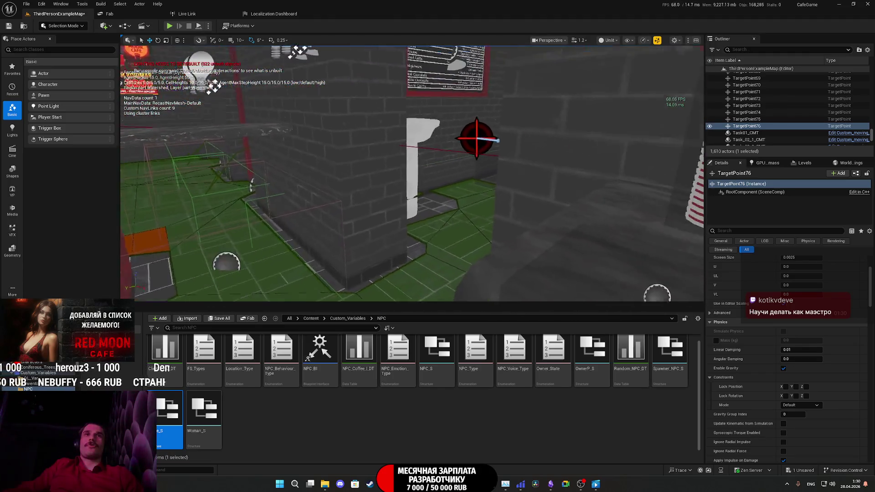
drag(565, 108, 511, 108)
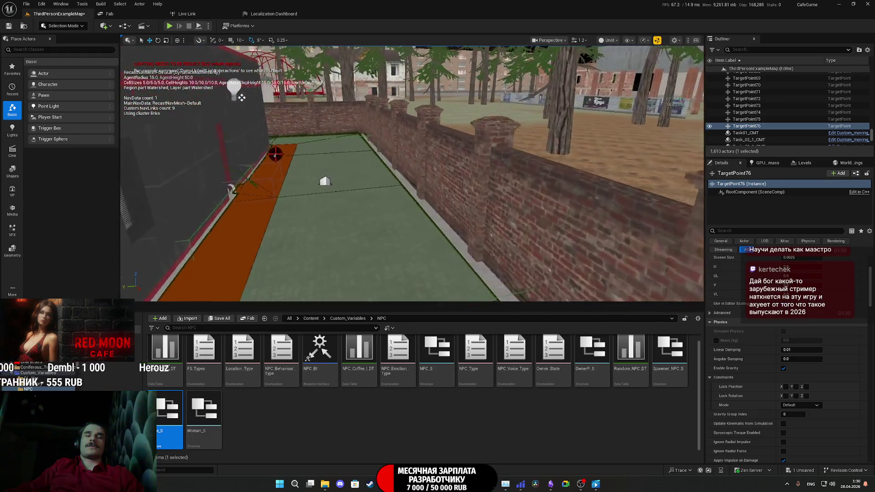
key(Up)
key(Up)
key(Up)
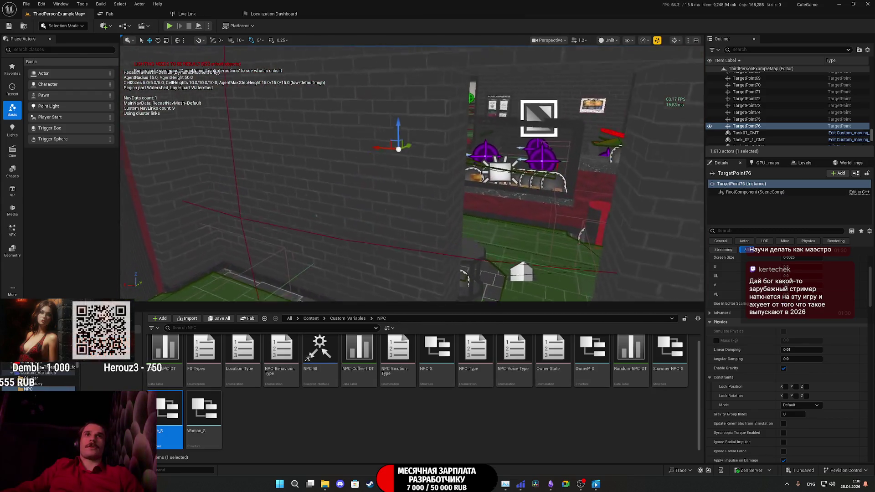
drag(241, 194, 252, 180)
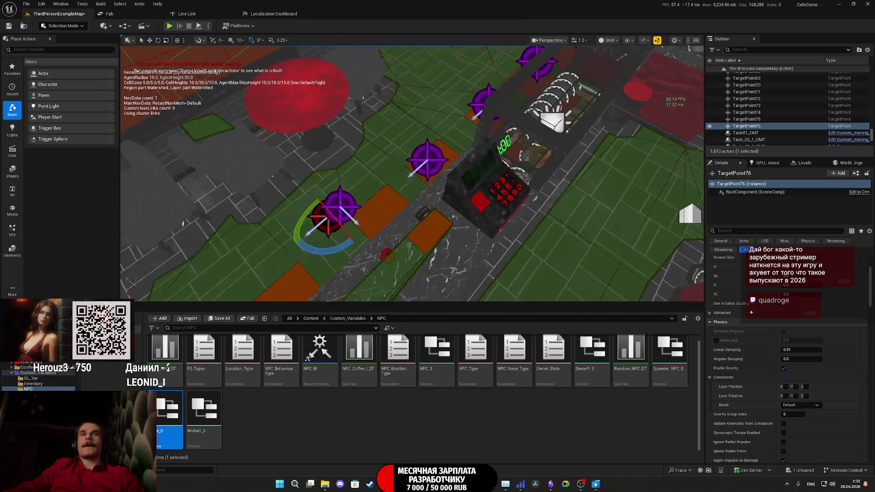
key(Up)
key(Up)
key(Up)
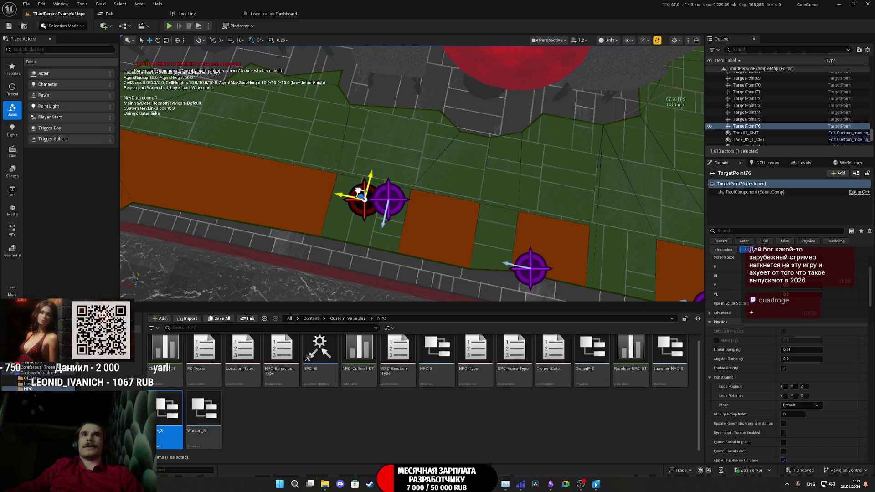
- Rotate TargetPoint76 to -100 degrees, then duplicate it downward as TargetPoint77
key(e)
mouse_move(361, 233)
mouse_down()
mouse_move(341, 226)
mouse_move(322, 180)
mouse_up()
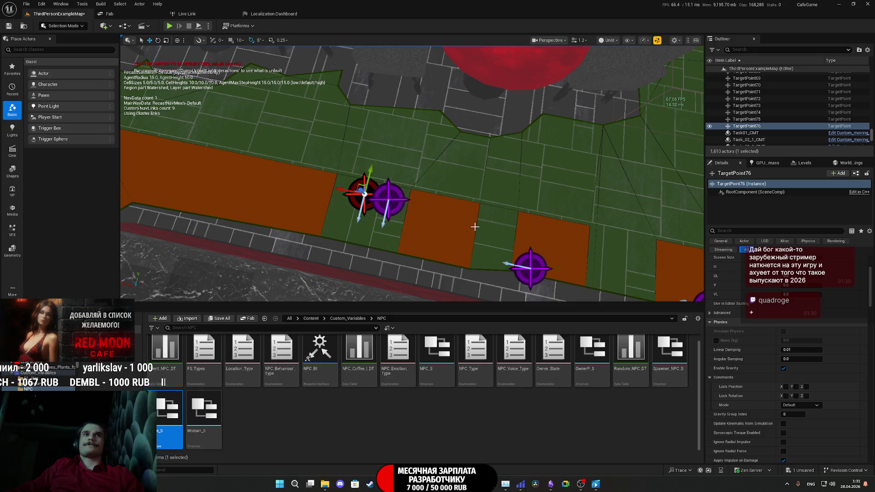
key(Up)
key(Up)
key(Up)
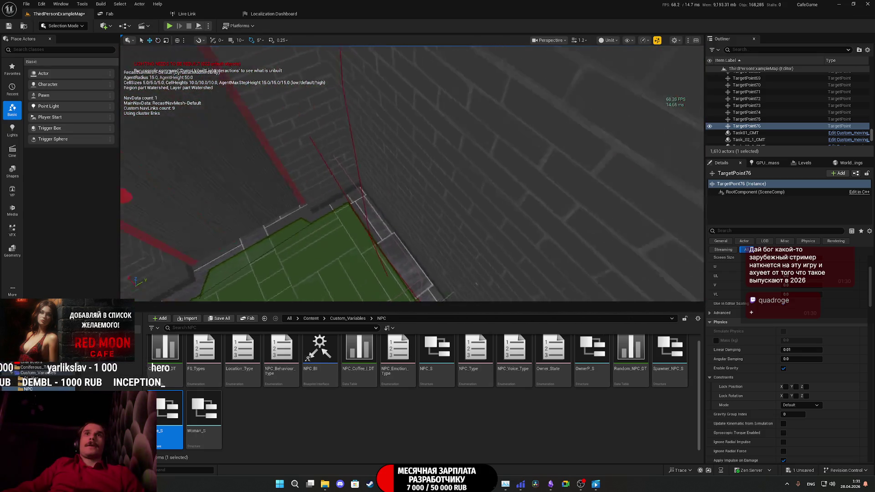
key(f)
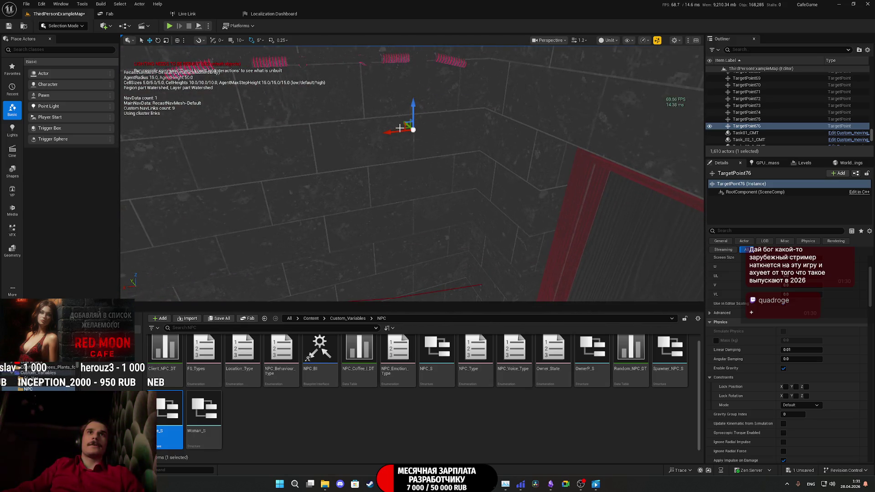
alt+drag(400, 127, 409, 292)
- Fly to an overhead view of the counter room's green navmesh and duplicate TargetPoint77 as TargetPoint78
key(f)
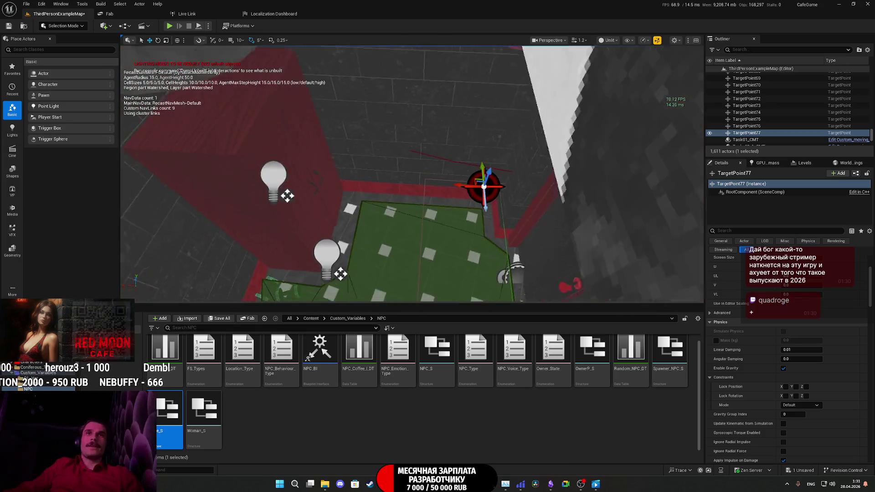
drag(359, 203, 359, 203)
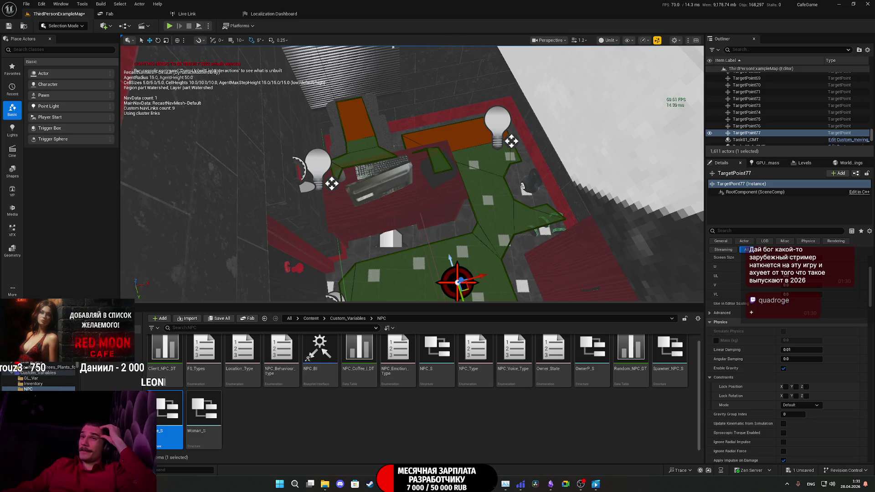
drag(359, 203, 359, 202)
drag(652, 196, 653, 197)
drag(411, 234, 414, 230)
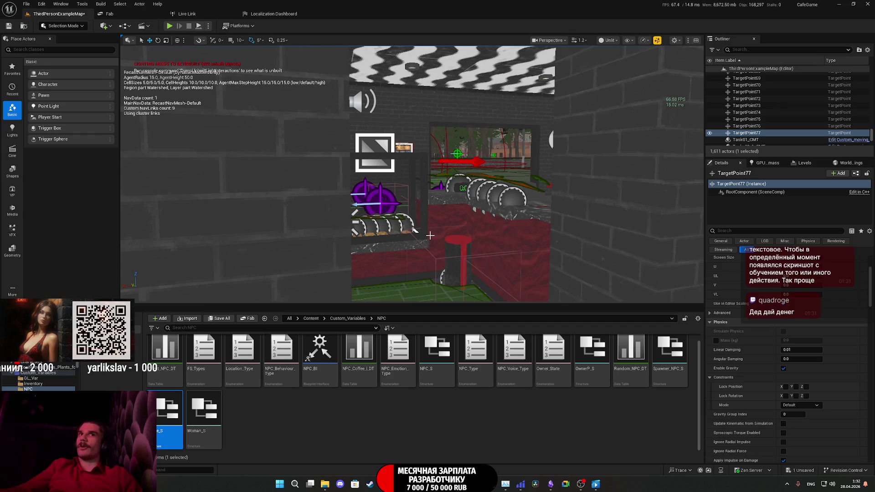
mouse_move(556, 159)
mouse_down()
mouse_move(465, 184)
mouse_move(616, 269)
mouse_up()
mouse_move(502, 255)
mouse_down()
mouse_move(275, 247)
mouse_move(212, 142)
mouse_up()
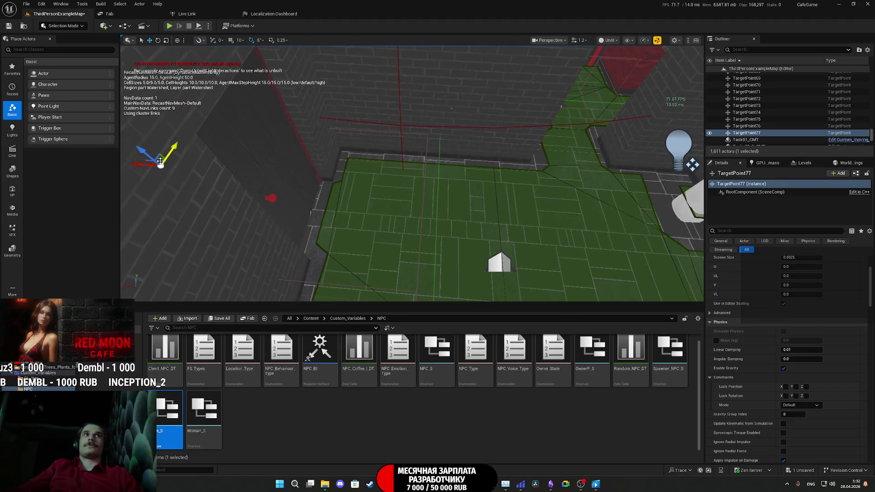
alt+drag(159, 160, 539, 155)
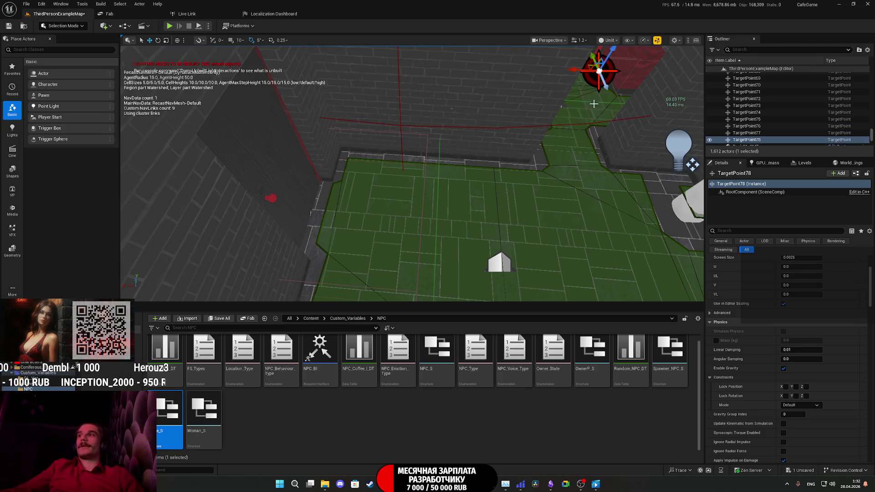
- Rotate TargetPoint78 from 160 to 190 degrees
key(f)
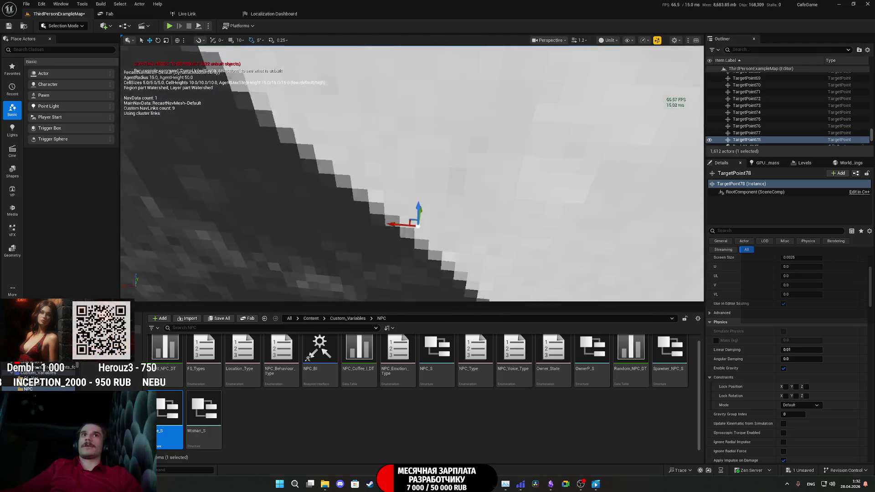
scroll(412, 173, down, 5)
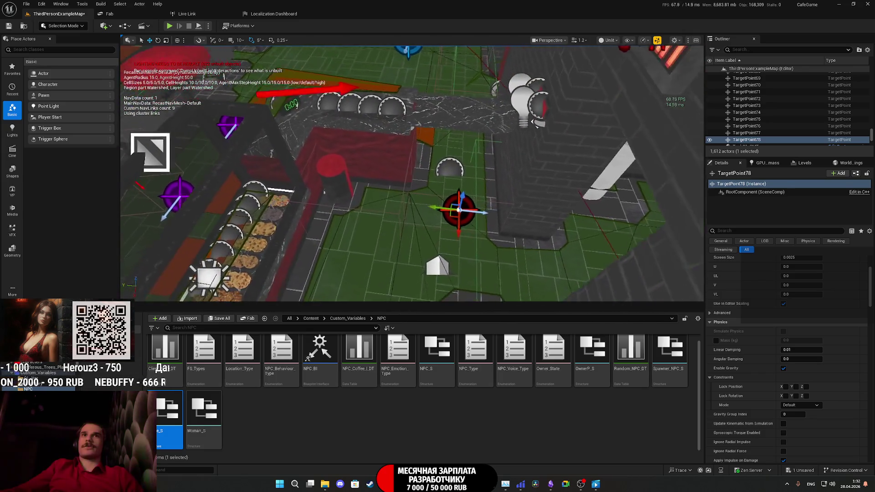
drag(445, 169, 466, 170)
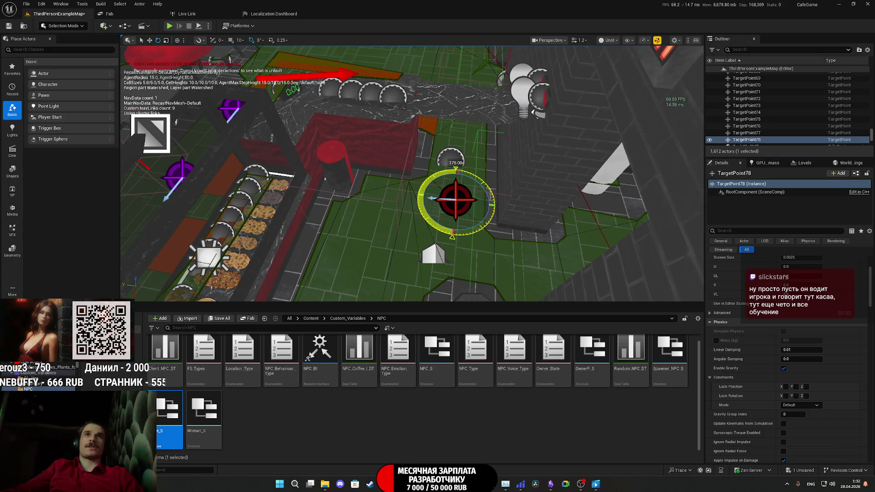
- Move TargetPoint78 up-left onto the green navmesh floor beside the counter
key(w)
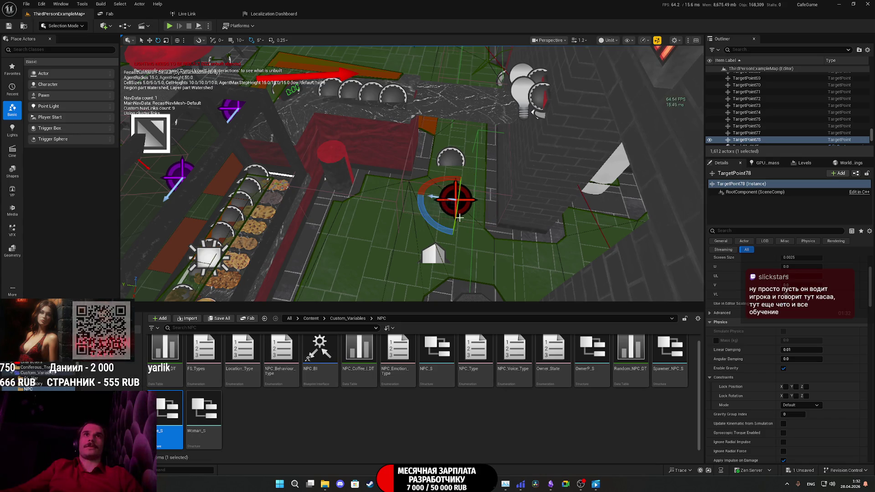
drag(520, 195, 501, 196)
key(f)
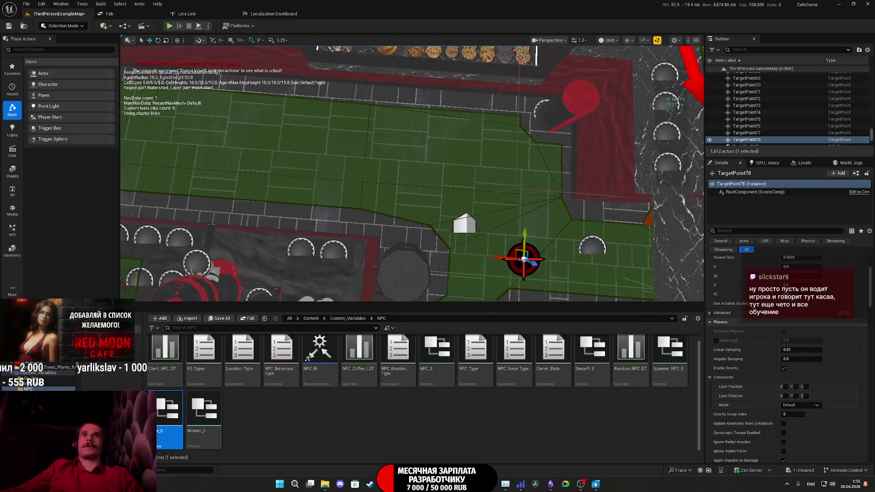
key(Right)
key(Right)
key(Right)
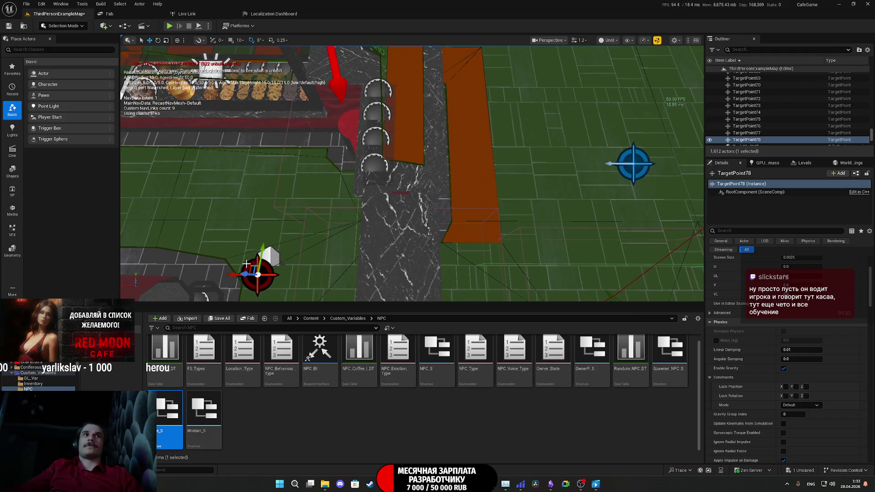
key(f)
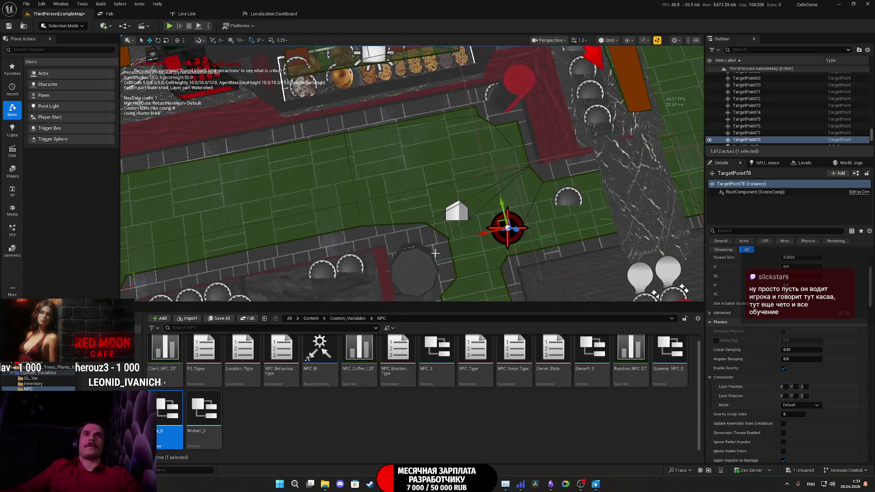
mouse_move(498, 222)
mouse_down()
mouse_move(455, 153)
mouse_move(437, 154)
mouse_move(460, 132)
mouse_move(471, 98)
mouse_move(486, 185)
mouse_up()
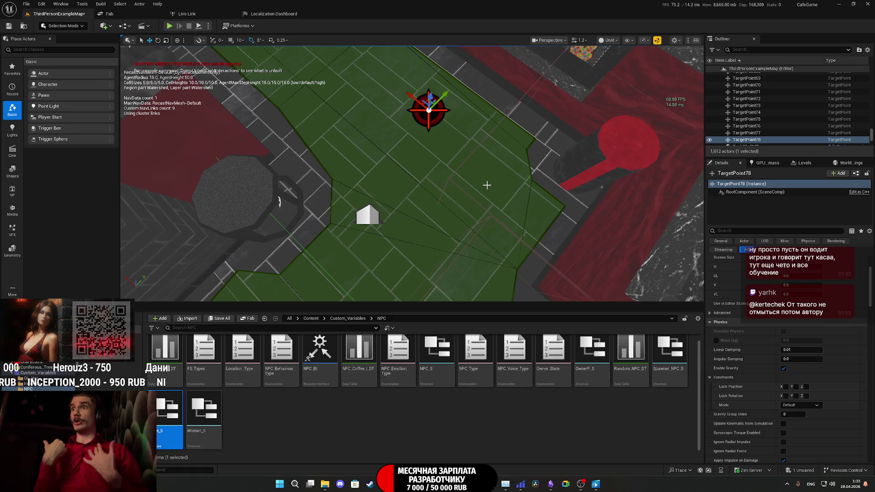
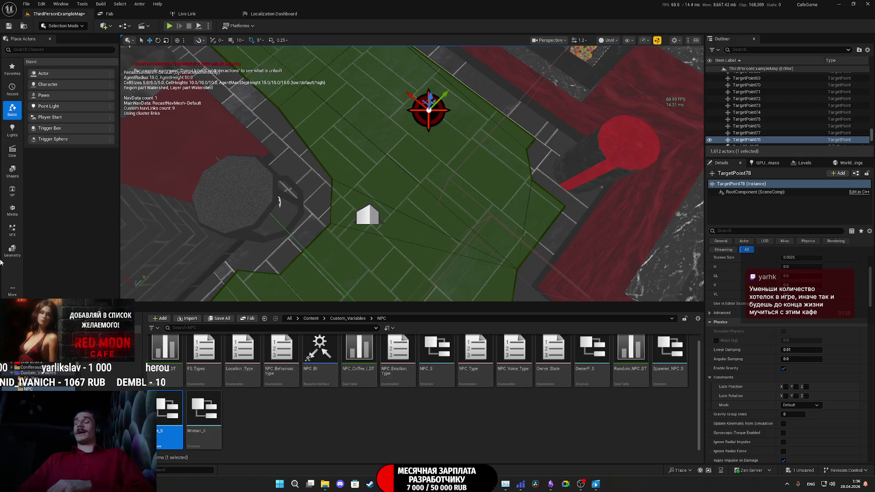
- Save all unsaved changes to the ThirdPersonExampleMap level and frame the pastry display case
click(220, 319)
click(503, 319)
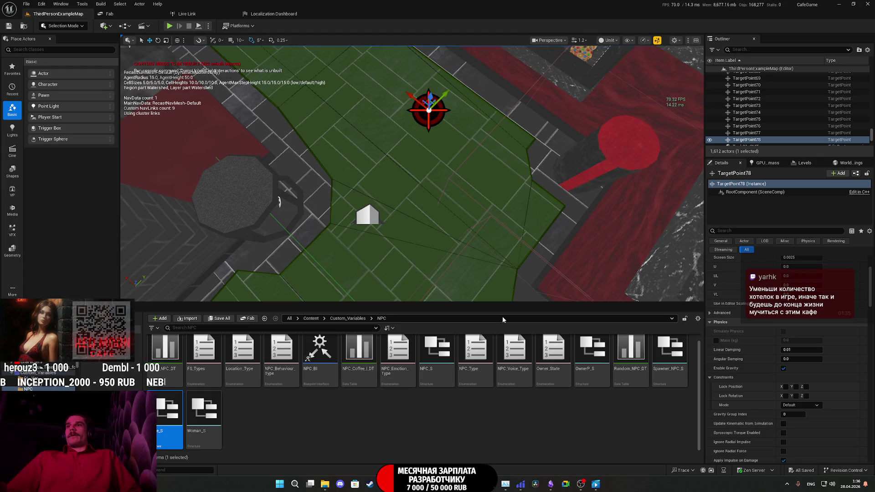
key(f)
- Fly through the cafe interior, out the red door, and back to the Red Moon Cafe sign
key(Up)
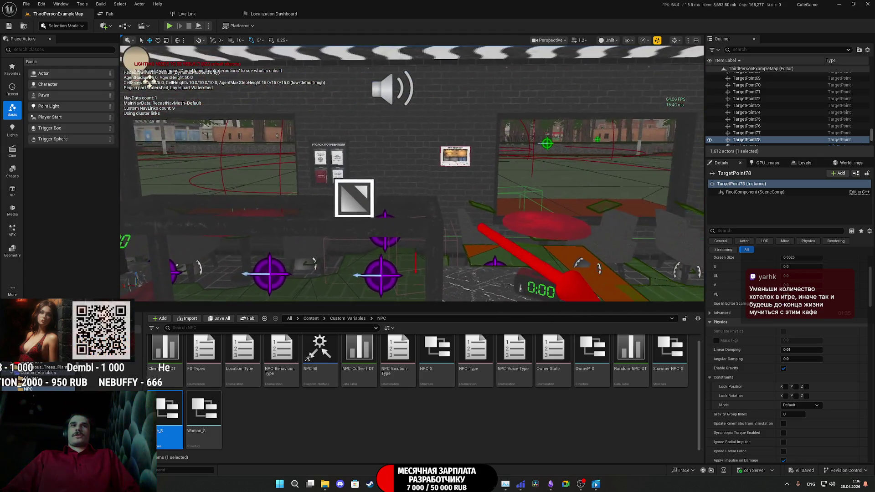
key(Up)
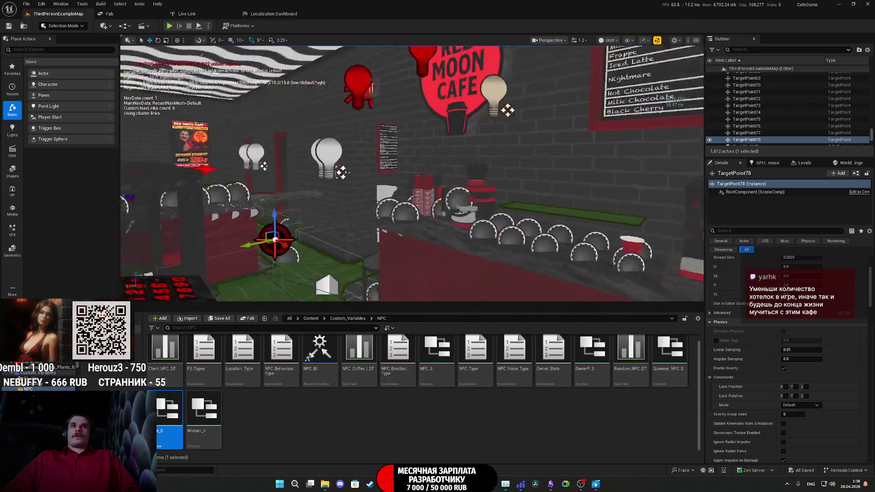
key(Right)
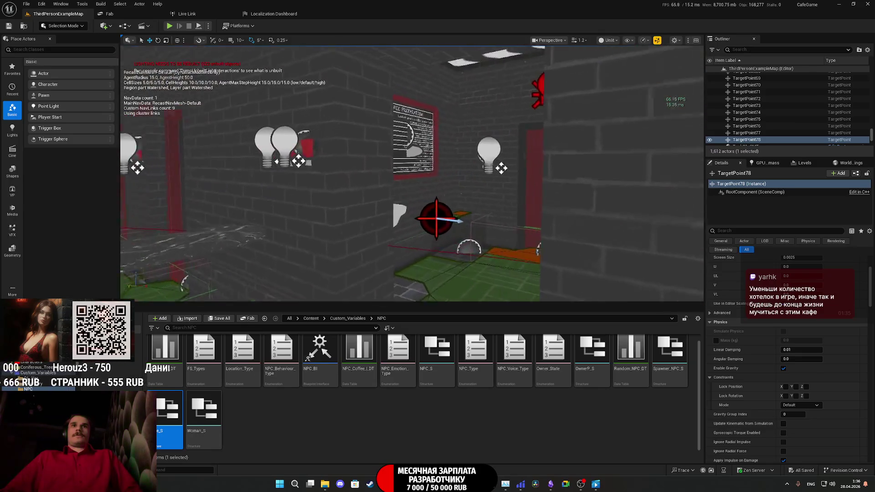
key(Up)
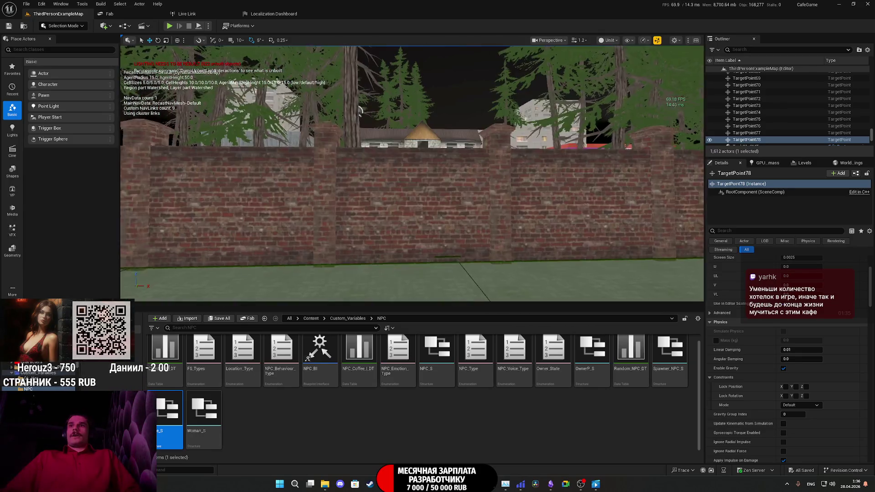
key(Down)
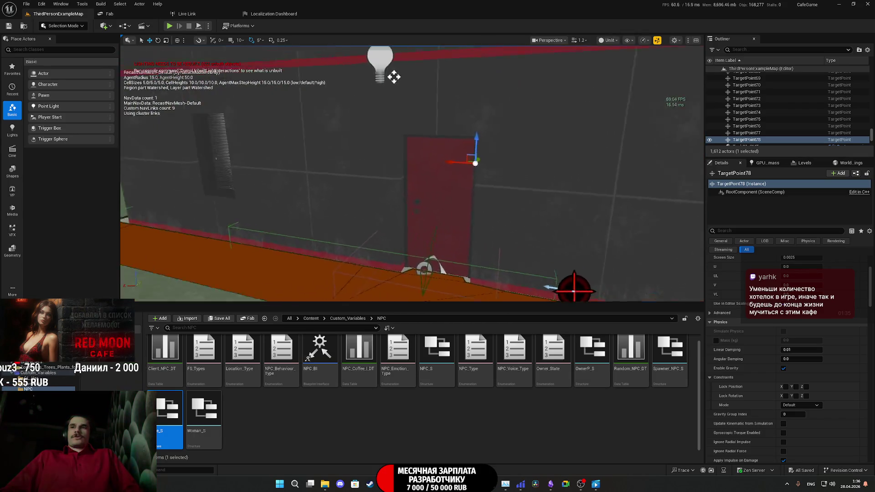
key(Left)
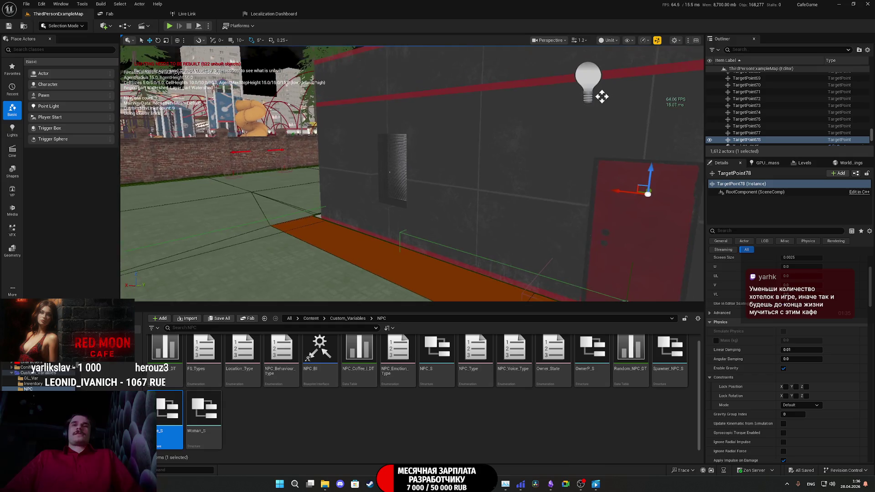
key(Down)
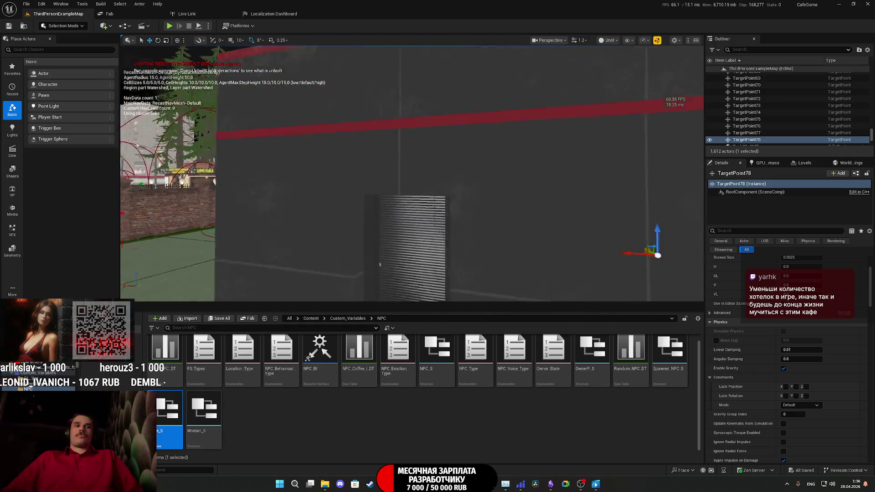
key(Down)
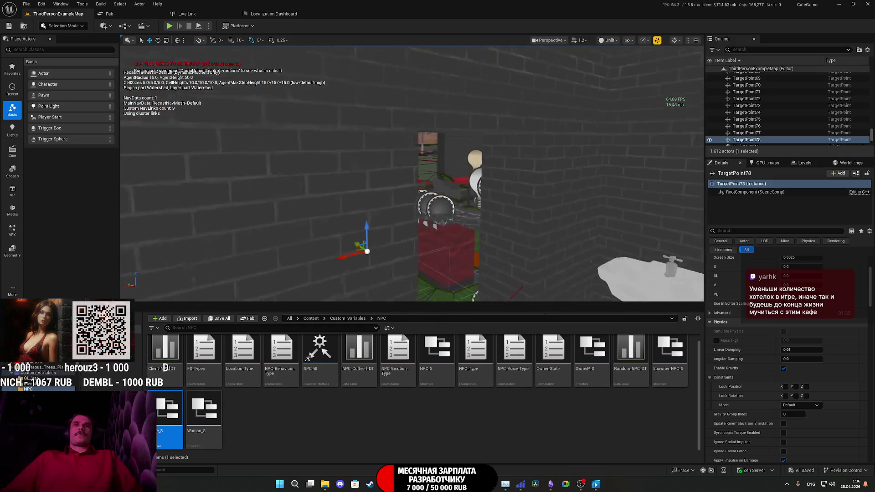
key(Down)
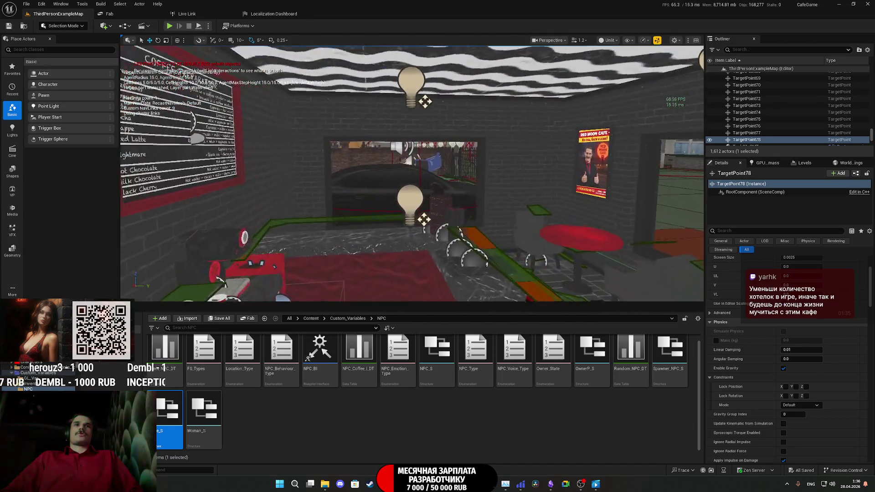
key(Down)
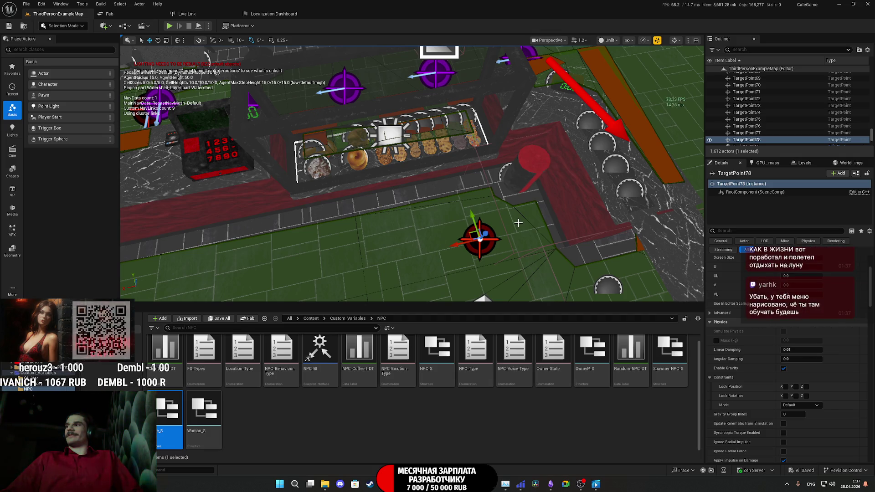
key(w)
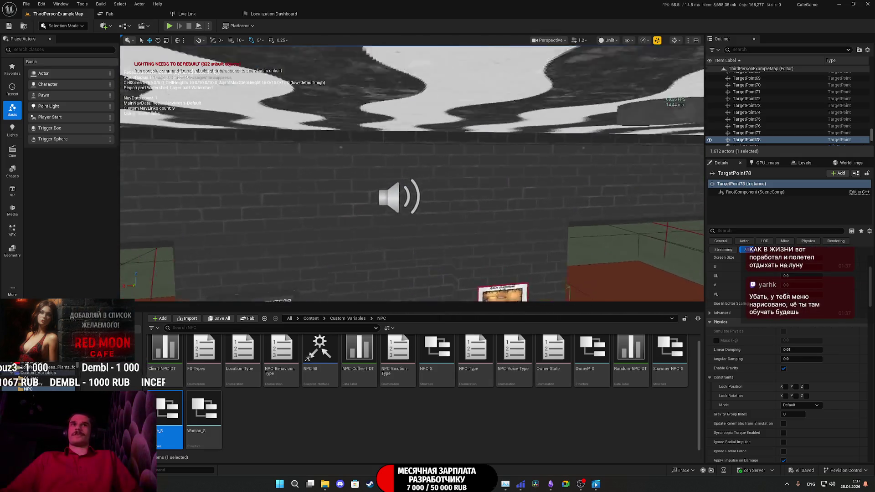
key(w)
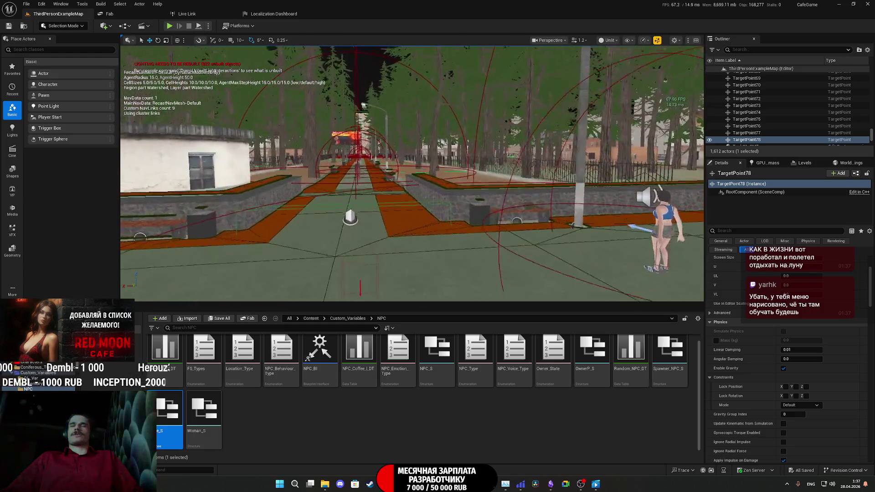
key(w)
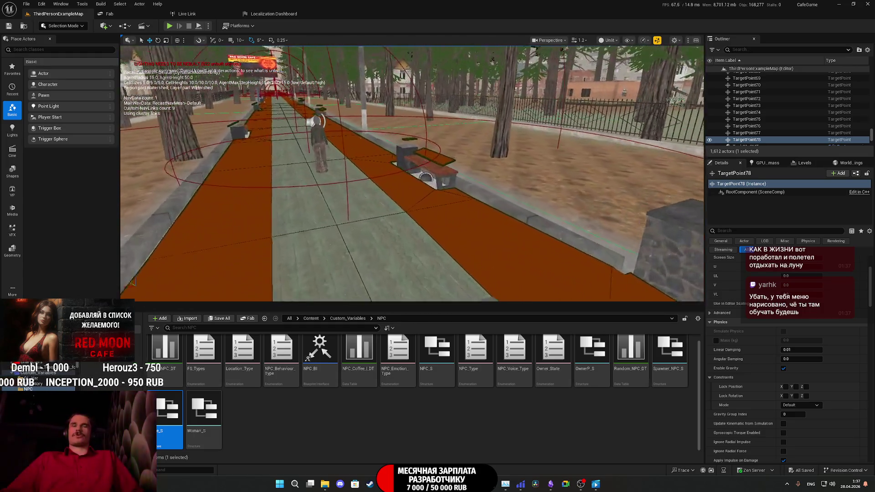
key(w)
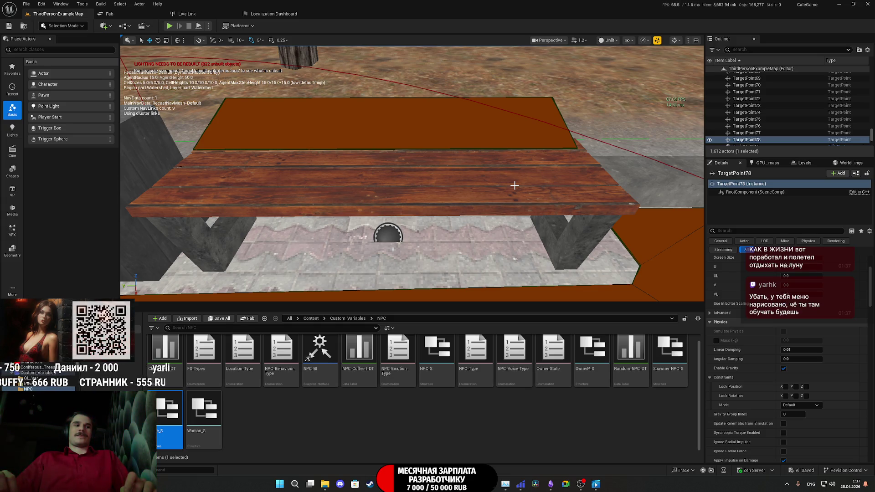
mouse_move(514, 185)
mouse_down()
mouse_move(508, 232)
mouse_move(483, 273)
mouse_move(496, 183)
mouse_move(483, 209)
mouse_move(451, 200)
mouse_move(515, 185)
mouse_up()
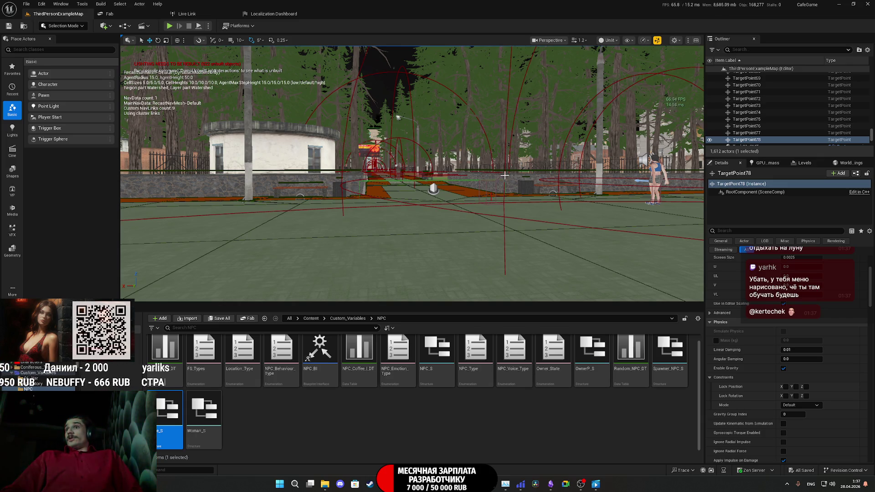
key(f)
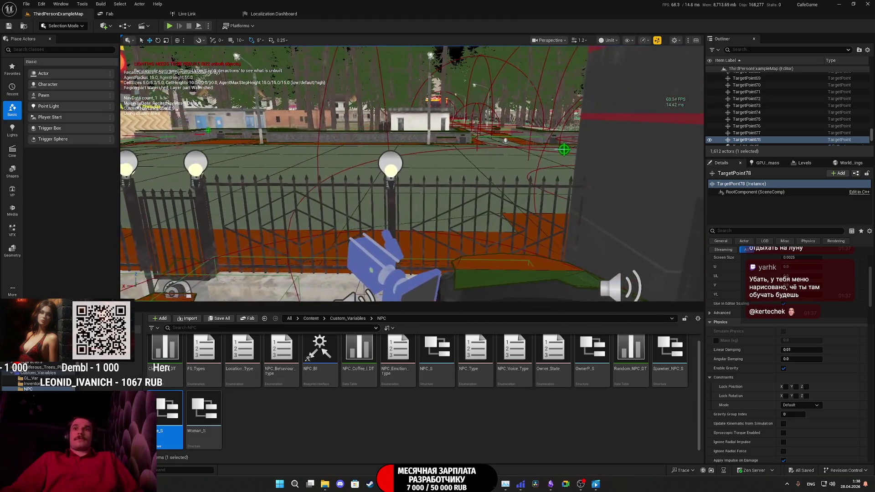
drag(529, 190, 515, 233)
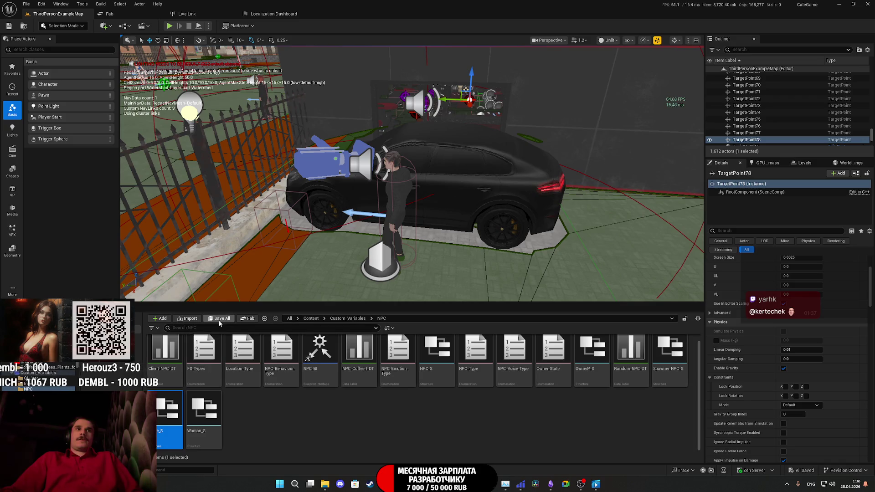
mouse_move(488, 195)
mouse_down()
mouse_move(460, 177)
mouse_move(572, 190)
mouse_move(674, 185)
mouse_move(684, 204)
mouse_up()
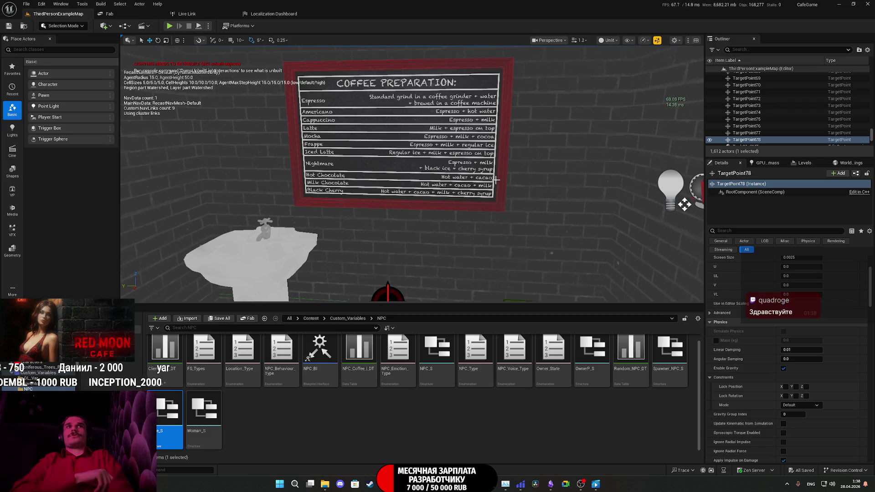
mouse_move(496, 179)
mouse_down()
mouse_move(575, 202)
mouse_move(244, 229)
mouse_up()
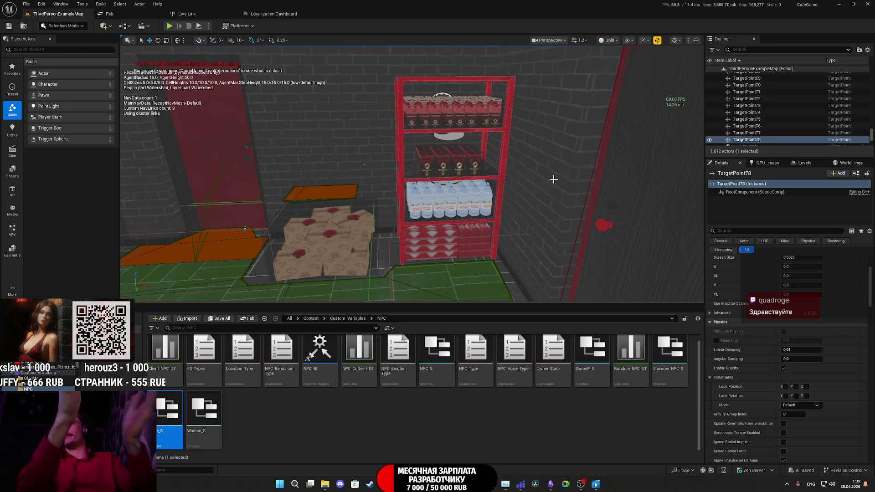
mouse_move(536, 170)
mouse_down()
mouse_move(324, 75)
mouse_move(305, 146)
mouse_move(394, 106)
mouse_move(330, 113)
mouse_up()
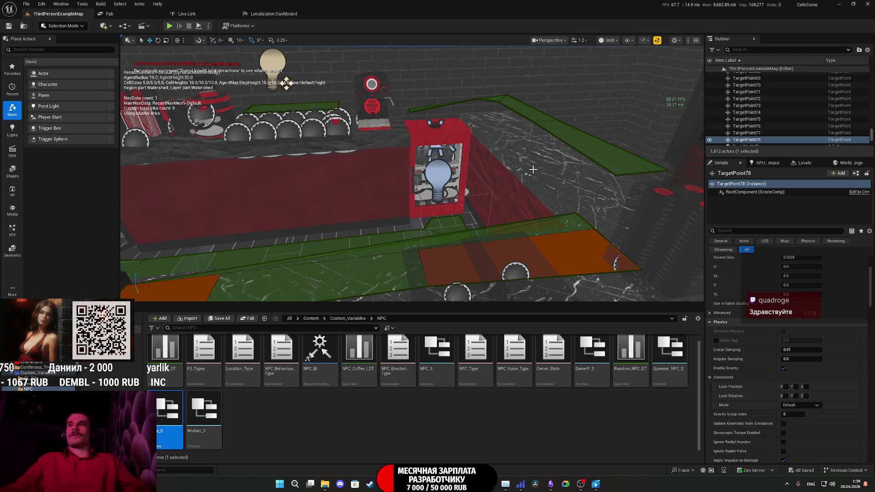
drag(618, 173, 586, 177)
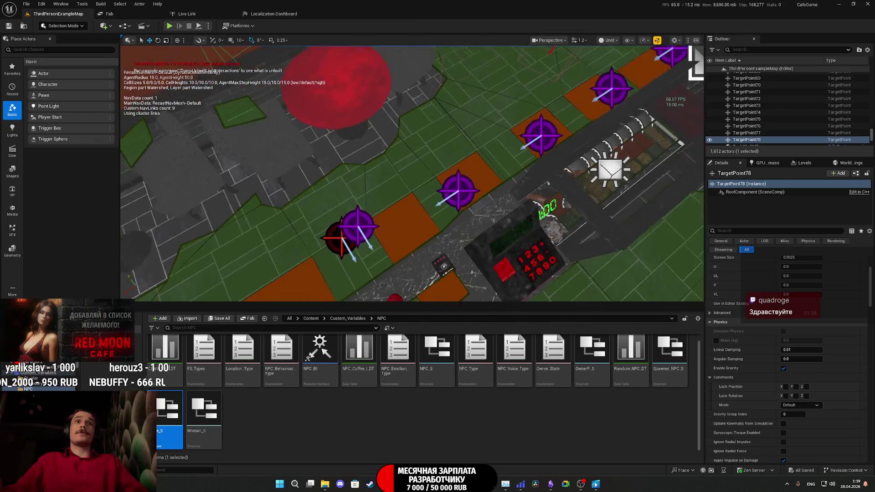
- Duplicate TargetPoint76 into TargetPoint79, move it onto the orange strip by the counter, and rotate it 55°
click(346, 235)
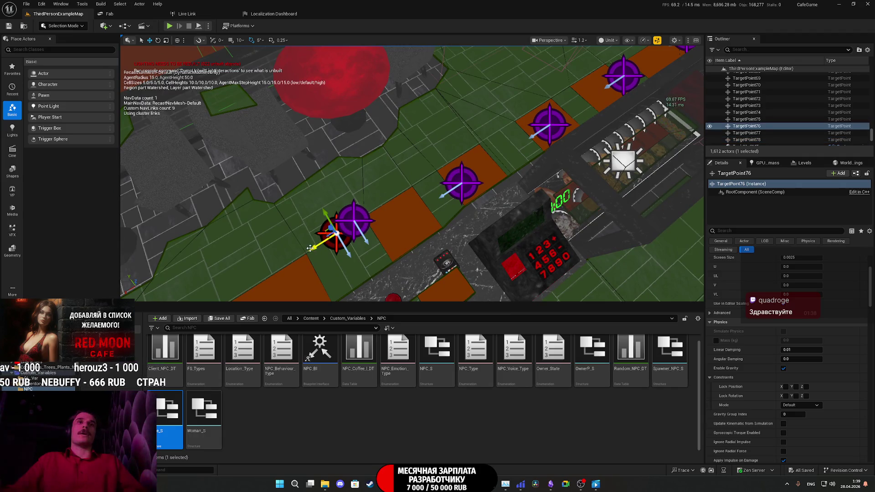
key(ctrl+d)
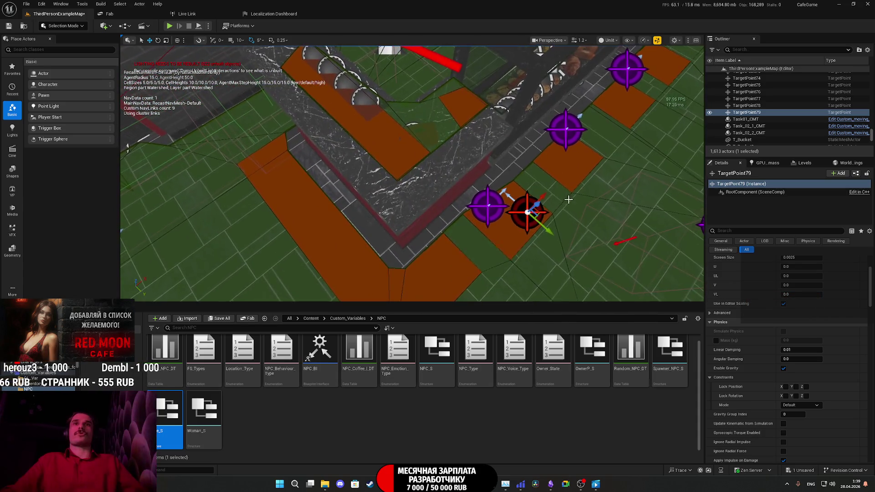
mouse_move(527, 212)
mouse_down()
mouse_move(273, 226)
mouse_move(285, 251)
mouse_up()
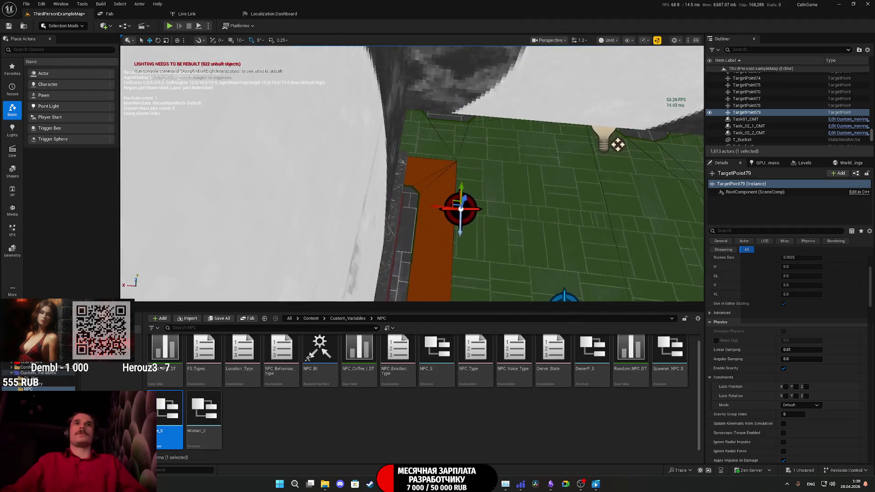
scroll(454, 212, down, 5)
mouse_move(476, 210)
mouse_down()
mouse_move(441, 203)
mouse_move(430, 220)
mouse_move(421, 218)
mouse_up()
key(e)
drag(410, 190, 421, 216)
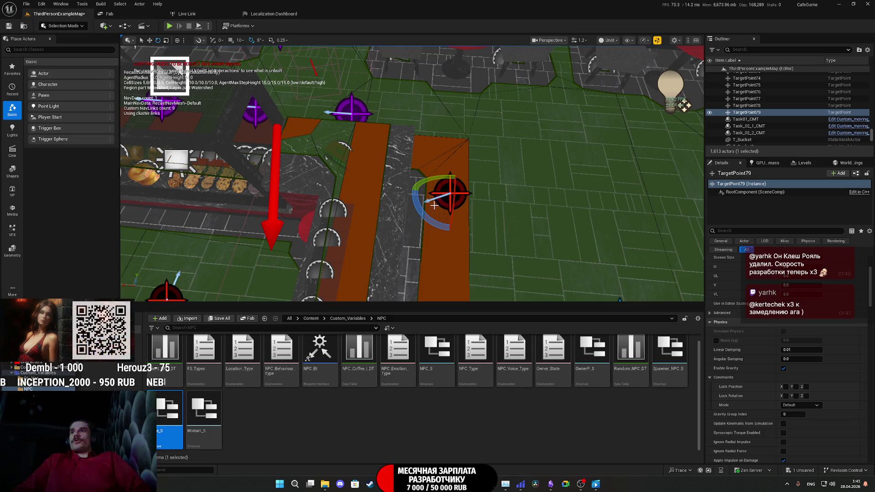
- Fly the view from the coffee-board wall to the doorway by the orange strip and select its door
mouse_move(585, 135)
mouse_down()
mouse_move(585, 187)
mouse_move(574, 200)
mouse_move(586, 135)
mouse_move(558, 150)
mouse_up()
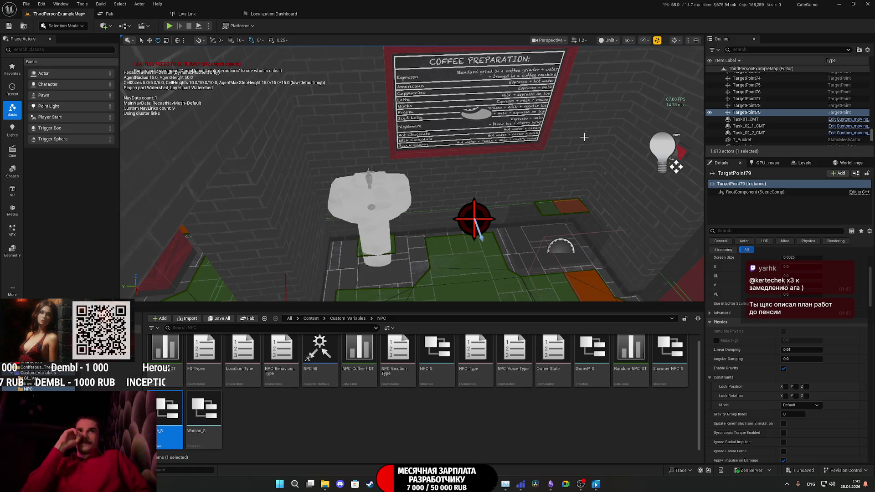
mouse_move(583, 137)
mouse_down()
mouse_move(647, 118)
mouse_move(647, 136)
mouse_move(619, 164)
mouse_up()
drag(491, 166, 492, 166)
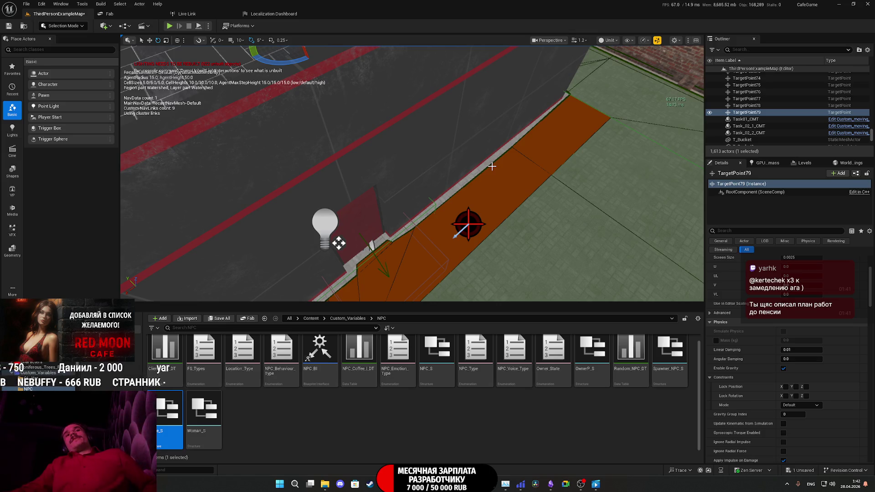
click(373, 215)
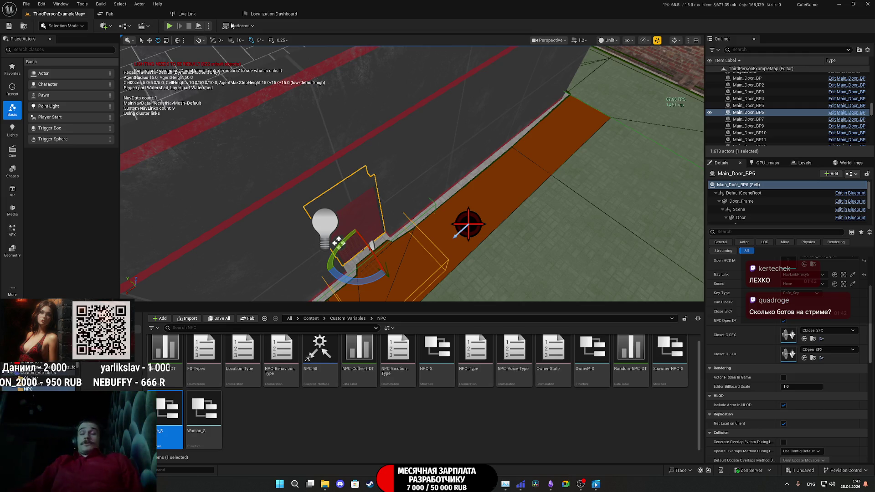
- Bring the selected Main_Door_BP6 door into a closer view
drag(410, 182, 369, 171)
- In Main_Door_BP, set the Box's Destructible collision response to Overlap, save, and return to the map
click(850, 174)
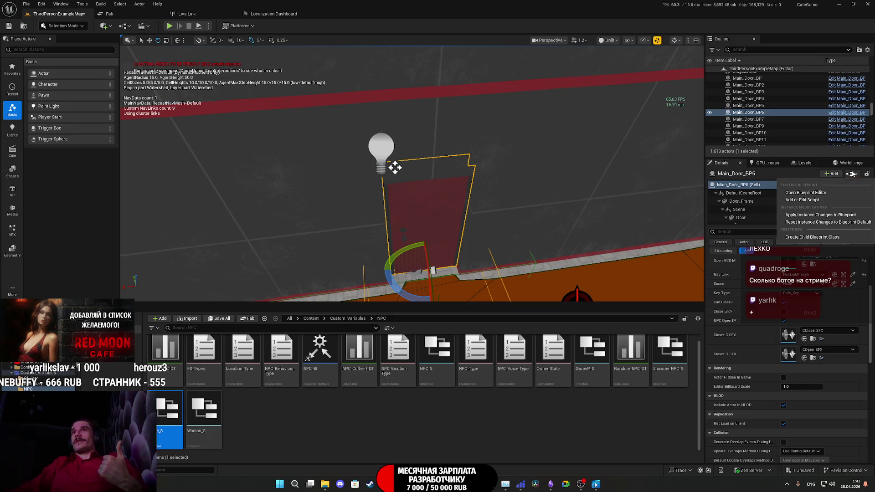
click(821, 192)
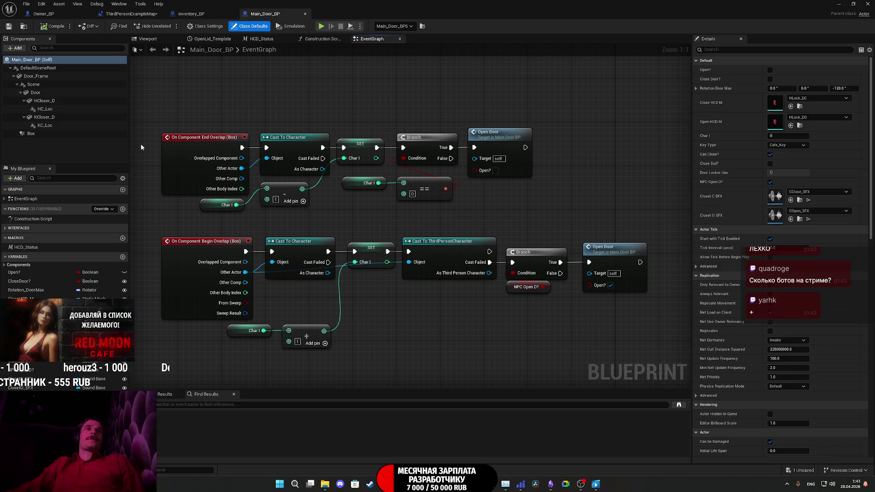
click(40, 135)
scroll(726, 255, down, 10)
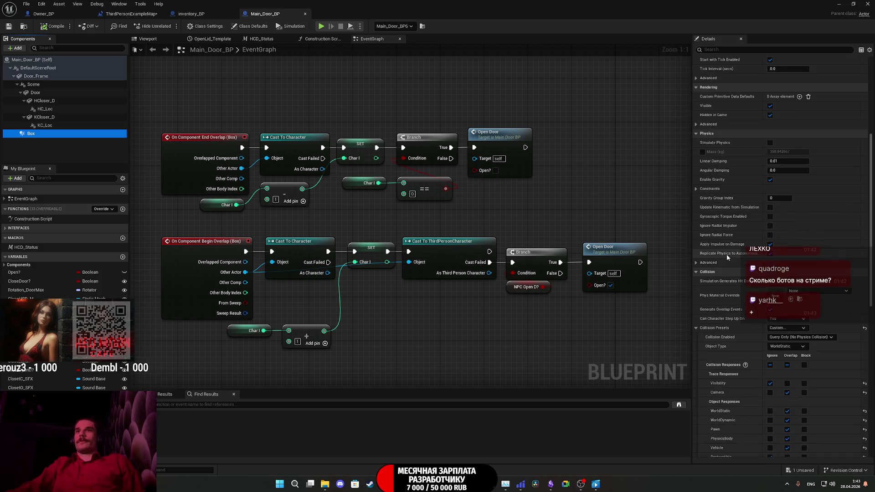
click(787, 414)
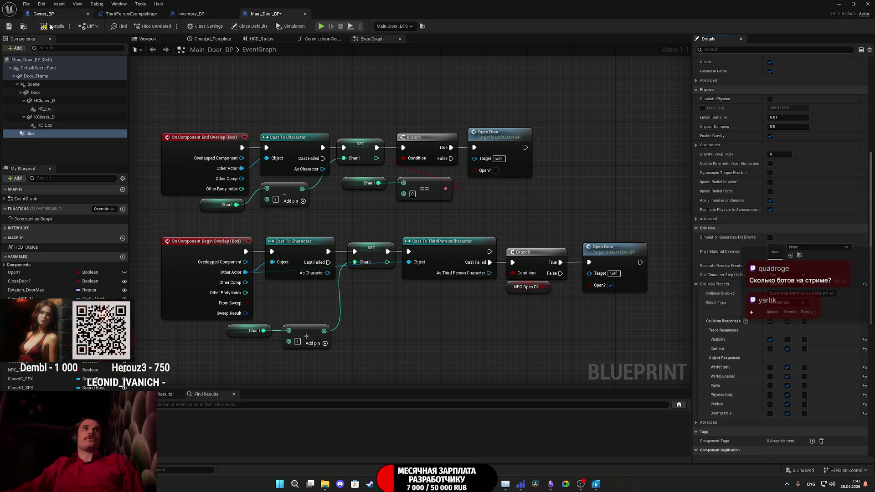
click(8, 26)
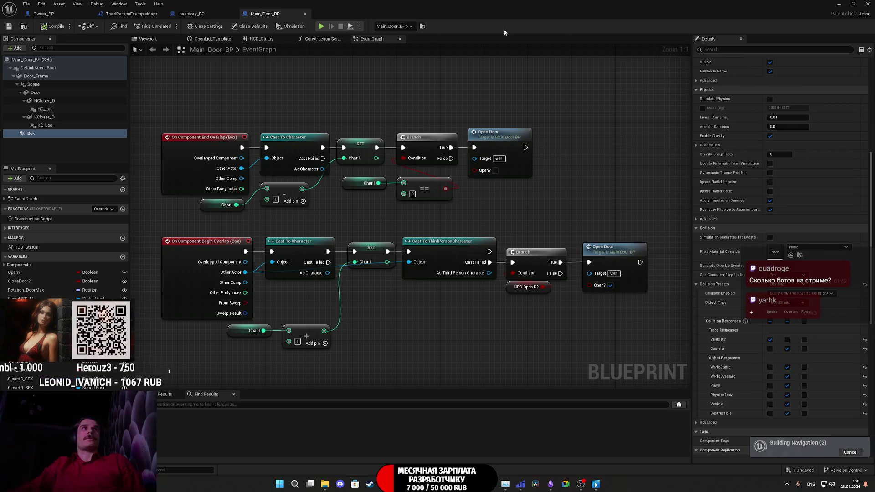
click(132, 14)
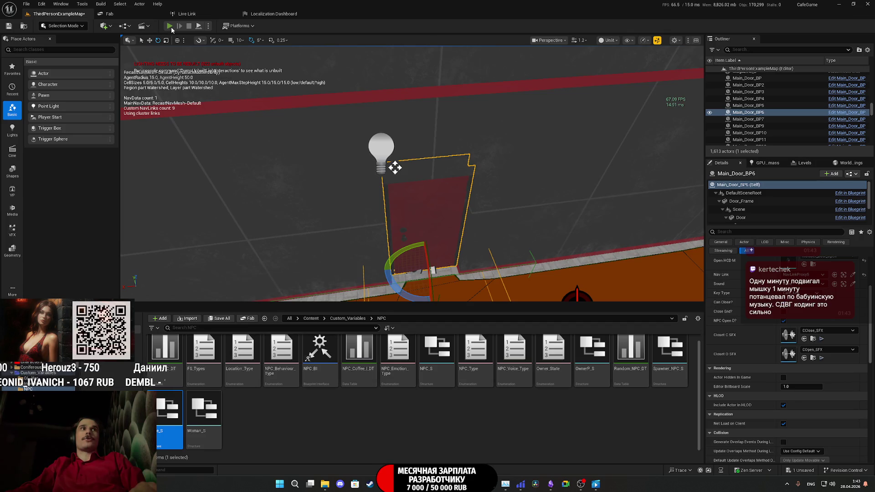
- Play-test the level full-screen past the open door and seated NPC, then stop and restore the editor
key(alt+p)
key(F11)
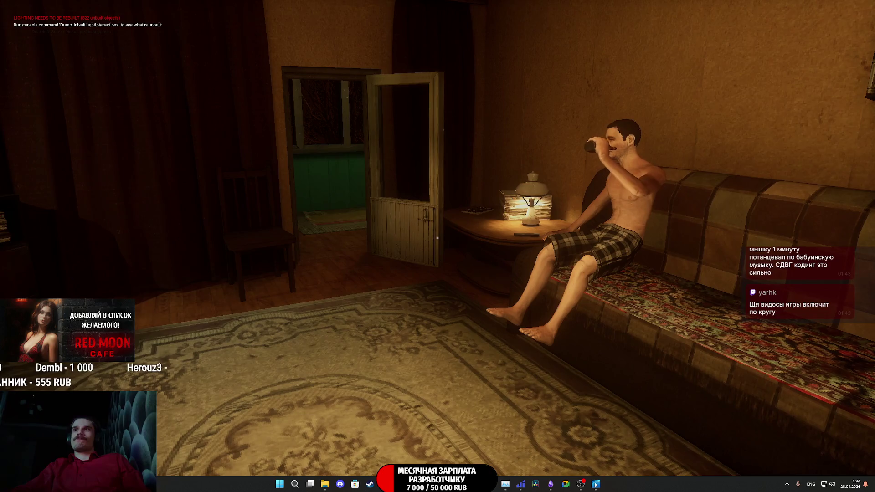
key(Escape)
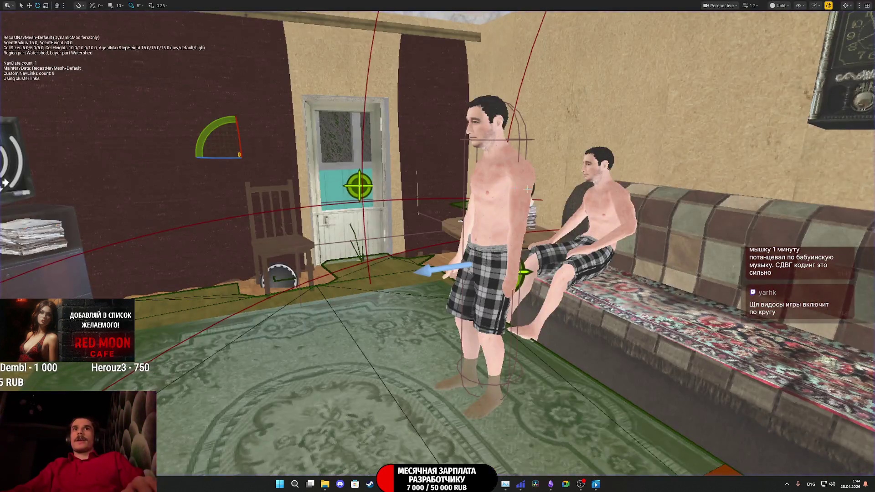
key(F11)
- Select the standing Pillower_BPC NPC and open its blueprint in the Viewport tab
click(457, 151)
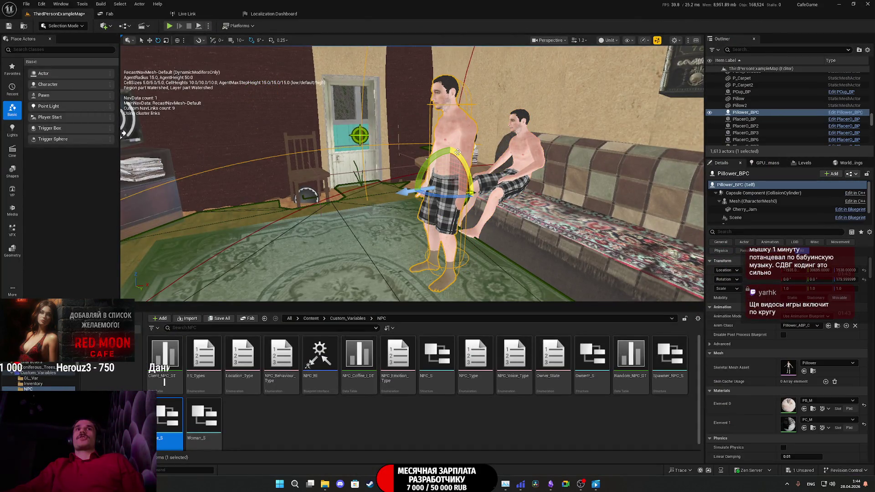
drag(457, 149, 724, 166)
click(851, 173)
click(819, 189)
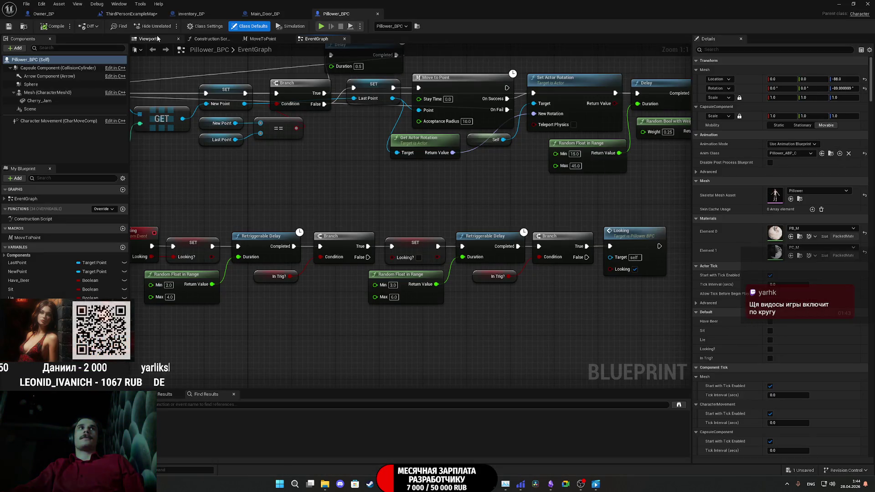
click(149, 39)
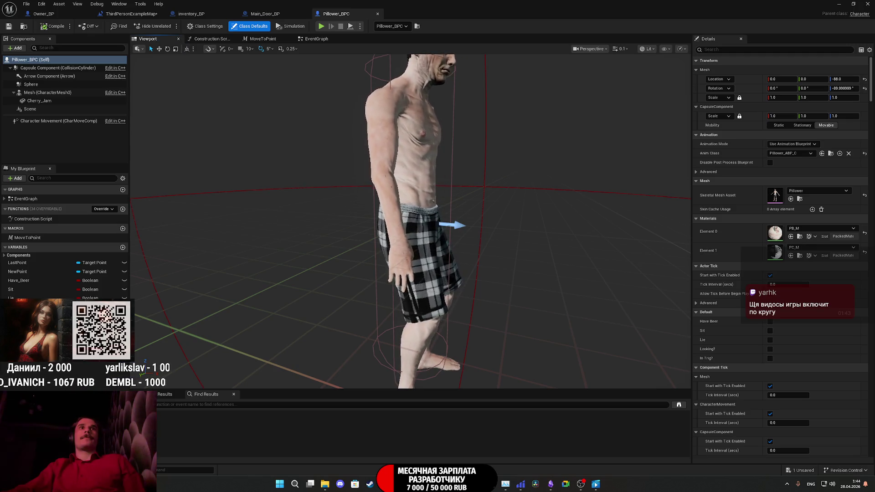
- Change the Sphere's collision object type to WorldDynamic, save, and close the blueprint
click(498, 204)
scroll(734, 267, down, 10)
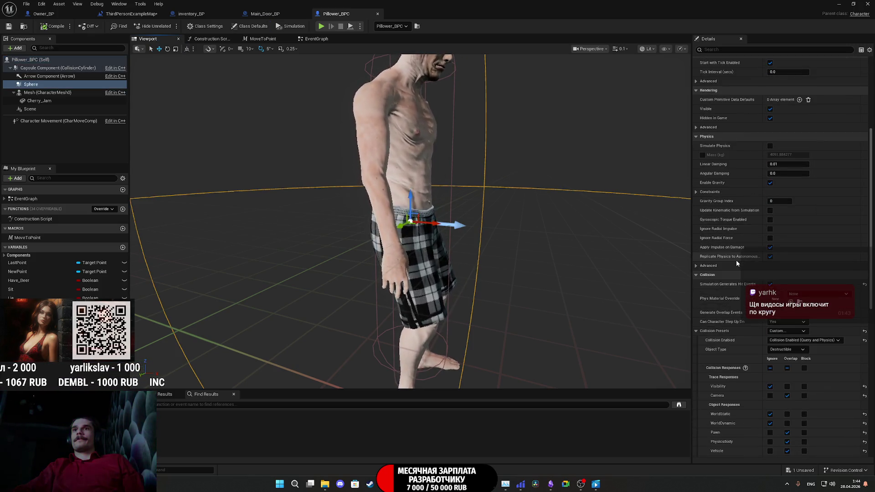
scroll(736, 261, down, 3)
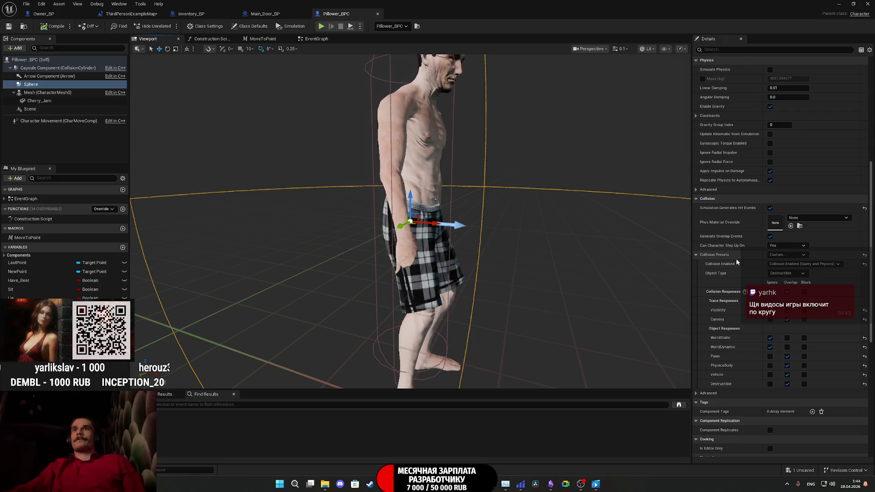
click(785, 273)
click(790, 287)
key(ctrl+s)
click(839, 4)
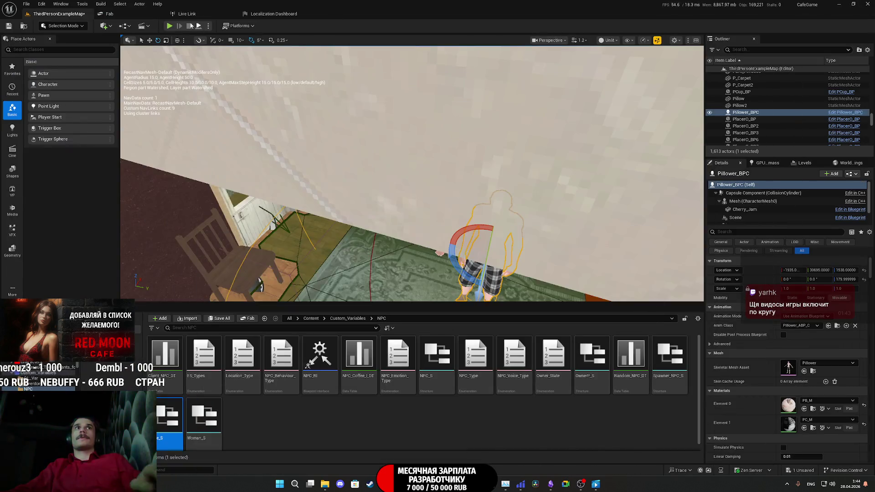
- Play-test full-screen, walking to the door and through the doorway, then stop and select the door
key(alt+p)
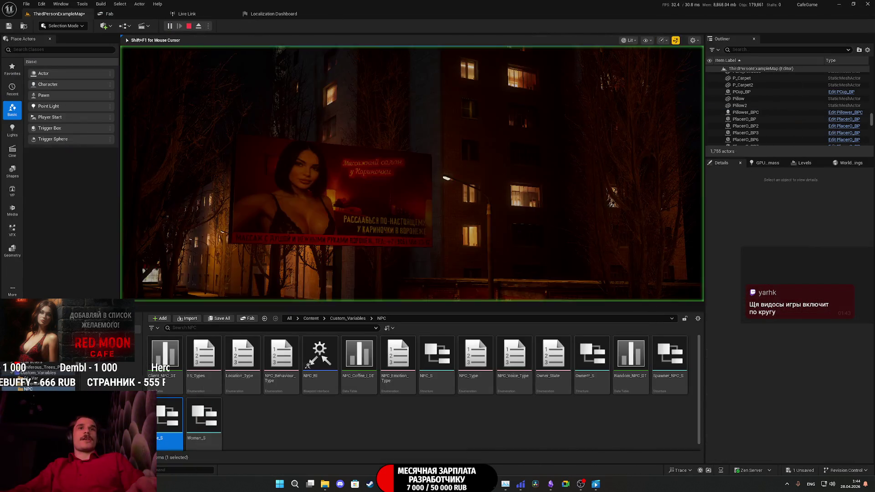
key(F11)
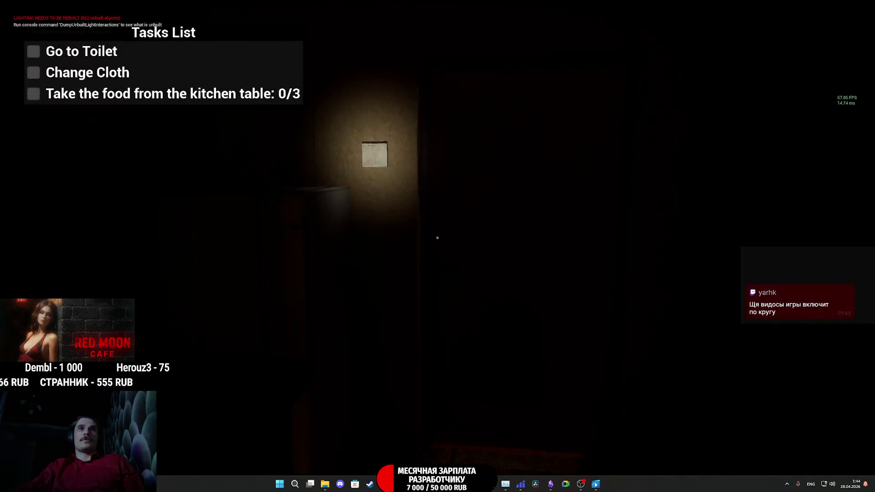
key(w)
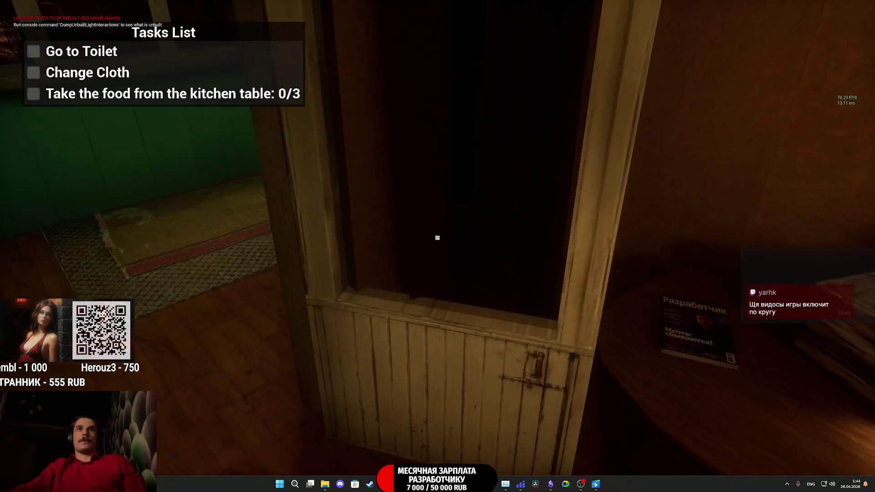
key(s)
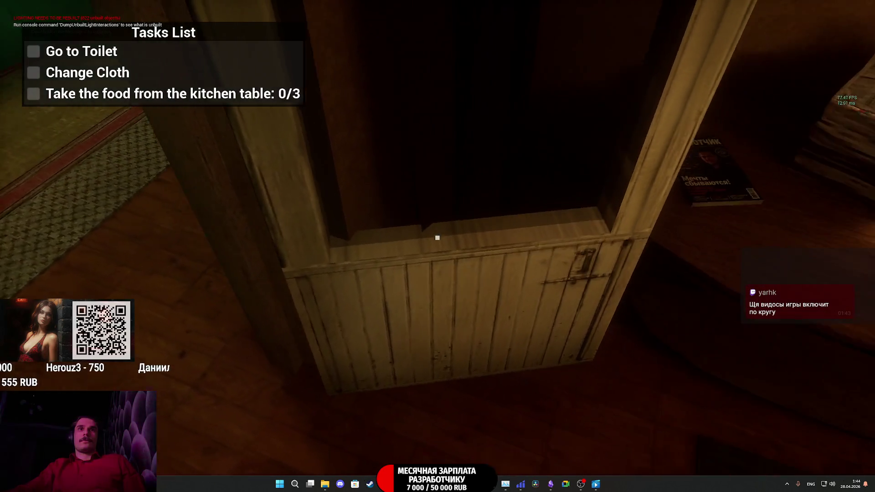
key(w)
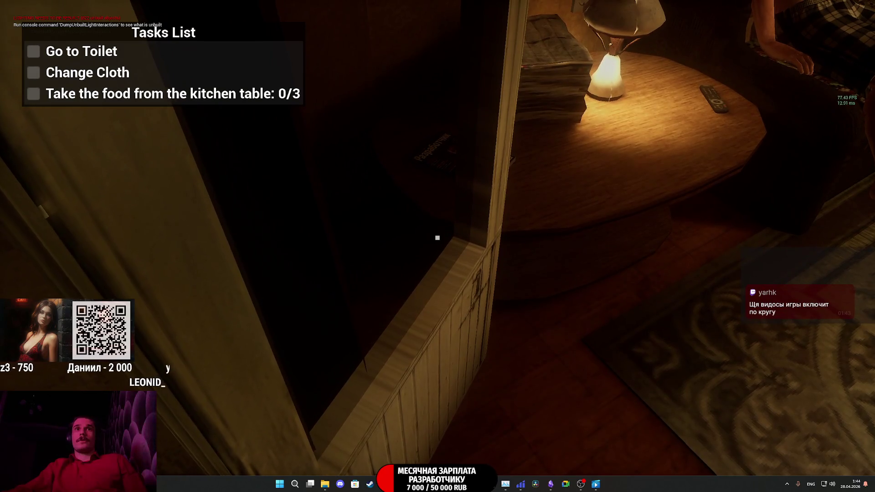
key(Escape)
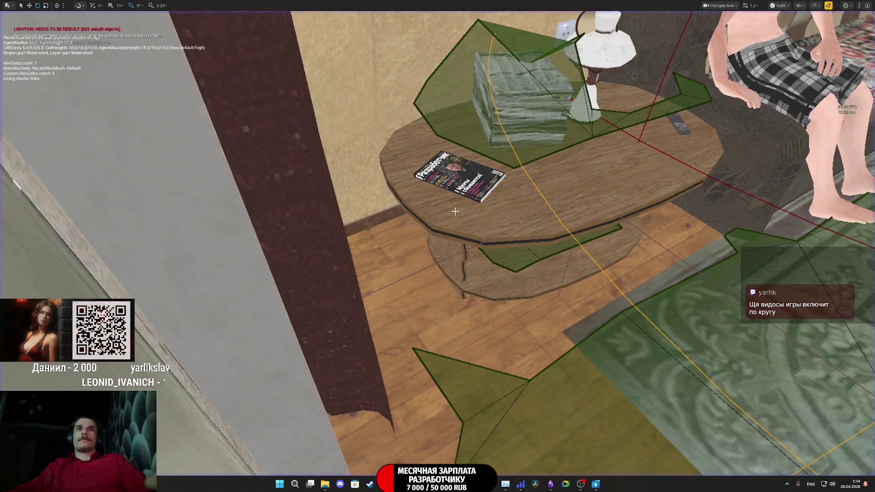
key(F11)
click(256, 182)
- Frame Main_Door_BP39 and open its Main_Door_BP blueprint for editing
key(f)
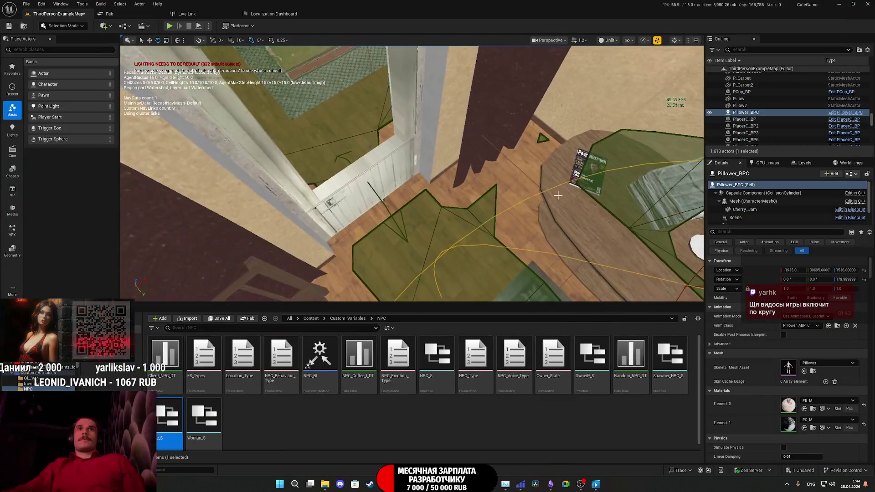
click(854, 175)
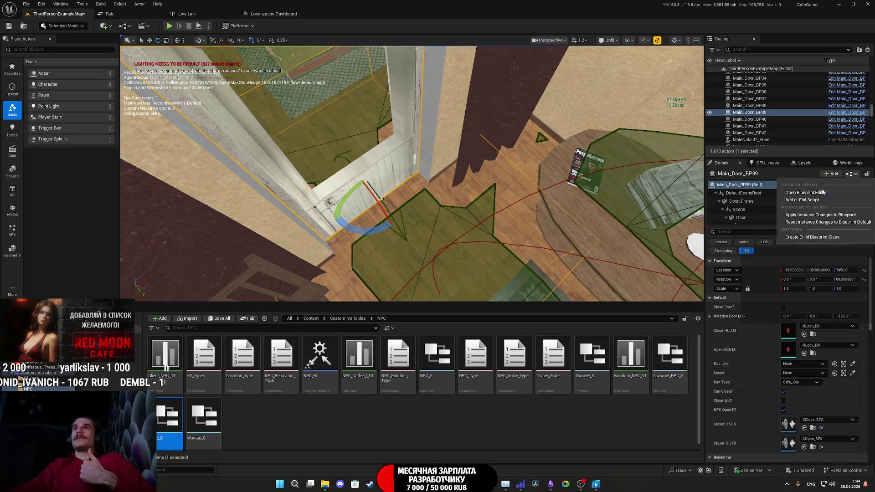
click(822, 194)
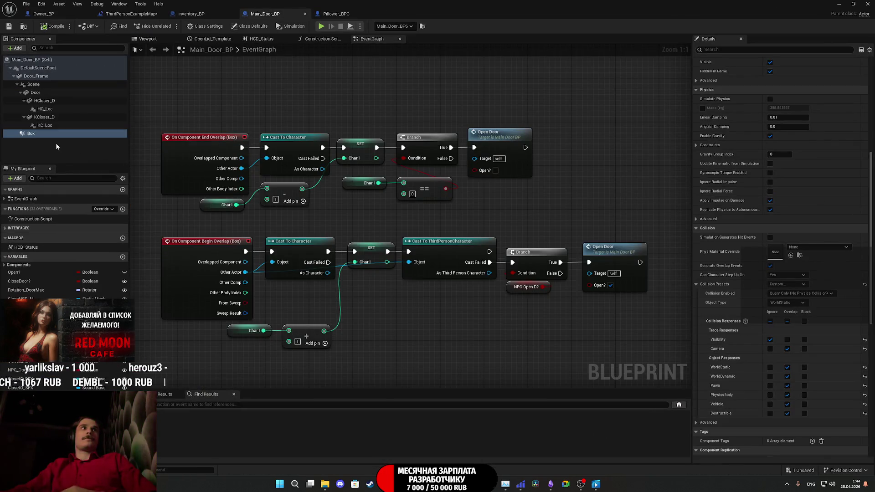